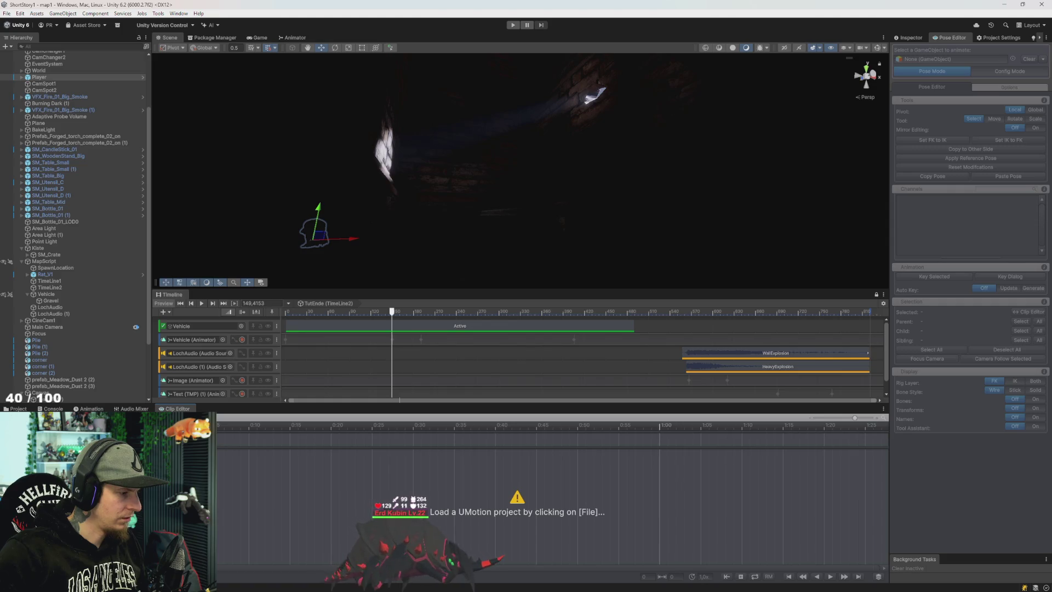
Load umotion_project.asset, frame the Player character and assign Player in the Pose Editor
double_click(392, 350)
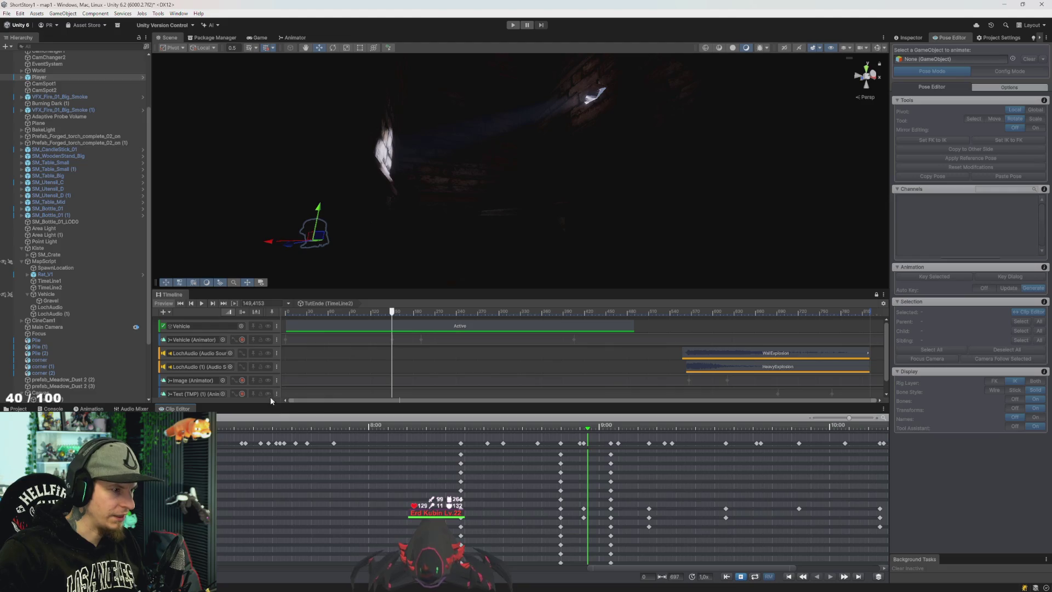
mouse_move(383, 208)
left_mouse_down()
mouse_move(333, 204)
mouse_move(399, 206)
mouse_move(433, 253)
mouse_move(403, 281)
mouse_move(429, 301)
left_mouse_up()
key("f")
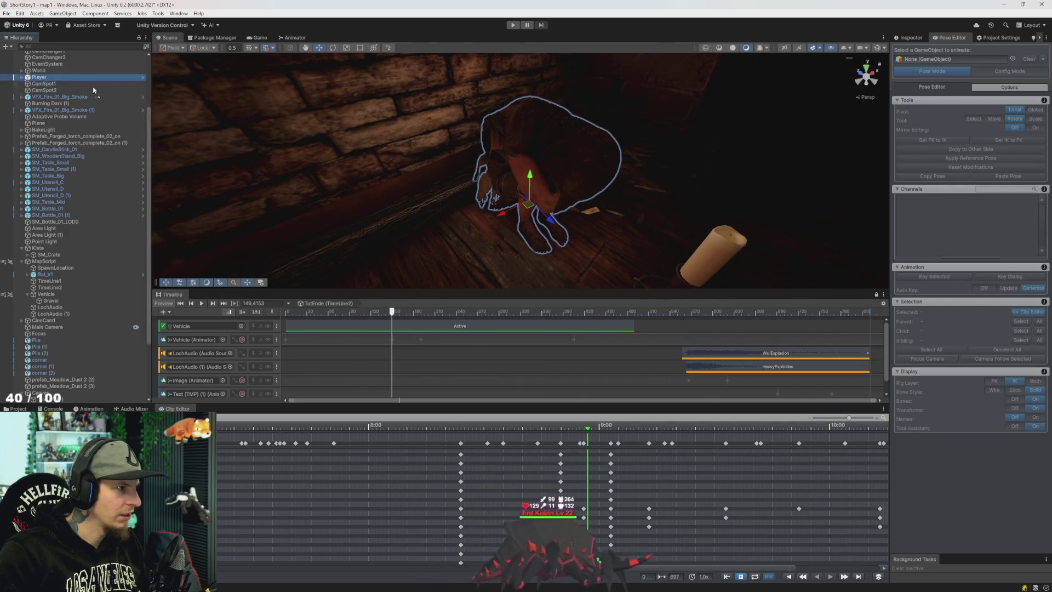
left_click(932, 71)
Select the neck bone, frame it in view, then deselect it
mouse_move(727, 152)
left_mouse_down()
mouse_move(557, 189)
mouse_move(613, 183)
mouse_move(595, 186)
left_mouse_up()
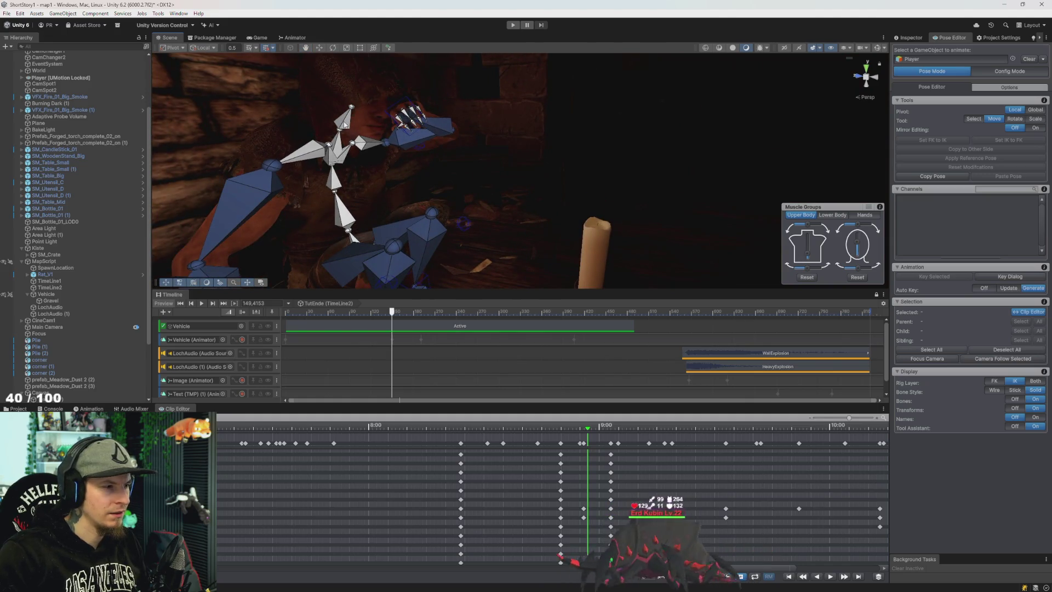
left_click(331, 157)
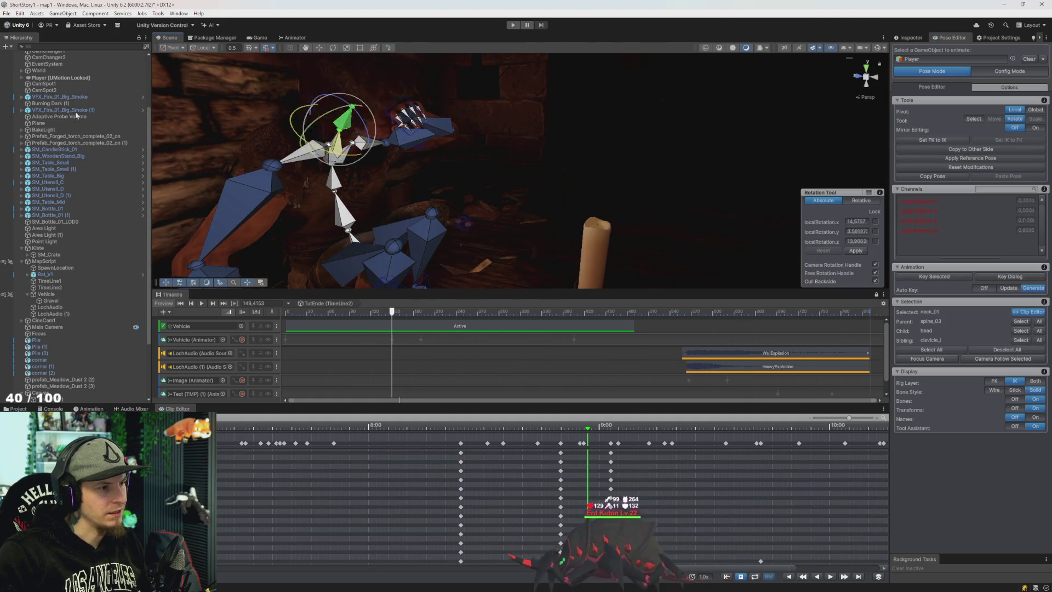
key("f")
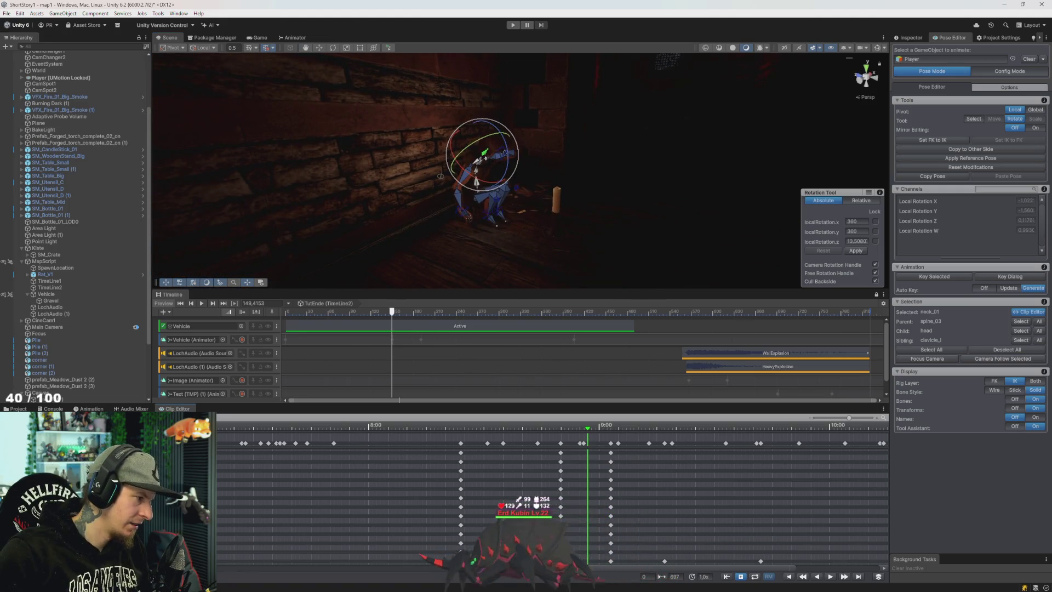
key("Escape")
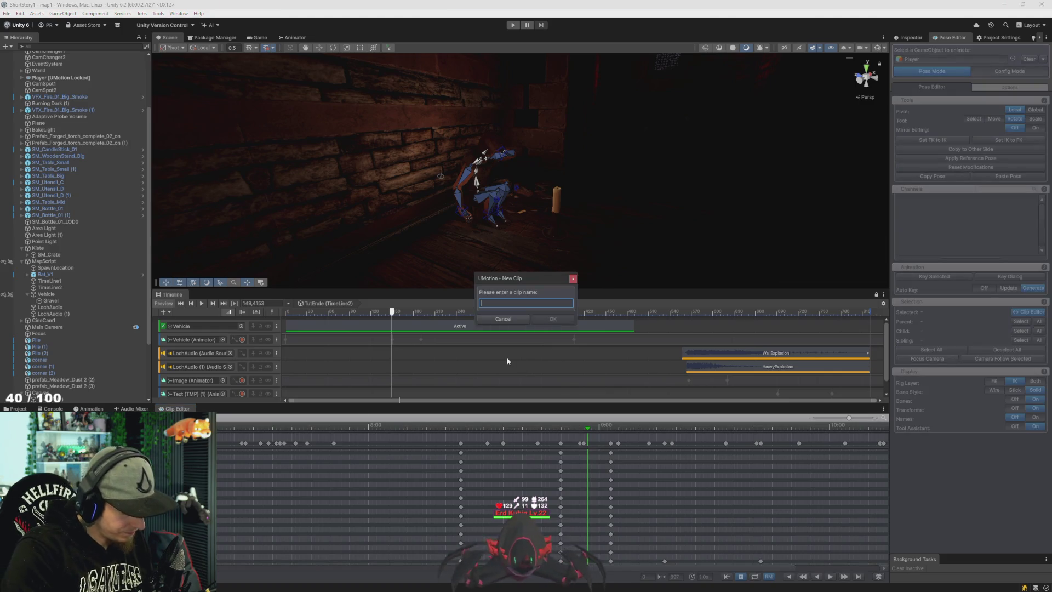
Name the new clip 'WatchHole', confirm it, and orbit to view the whole skeleton
type("Watch")
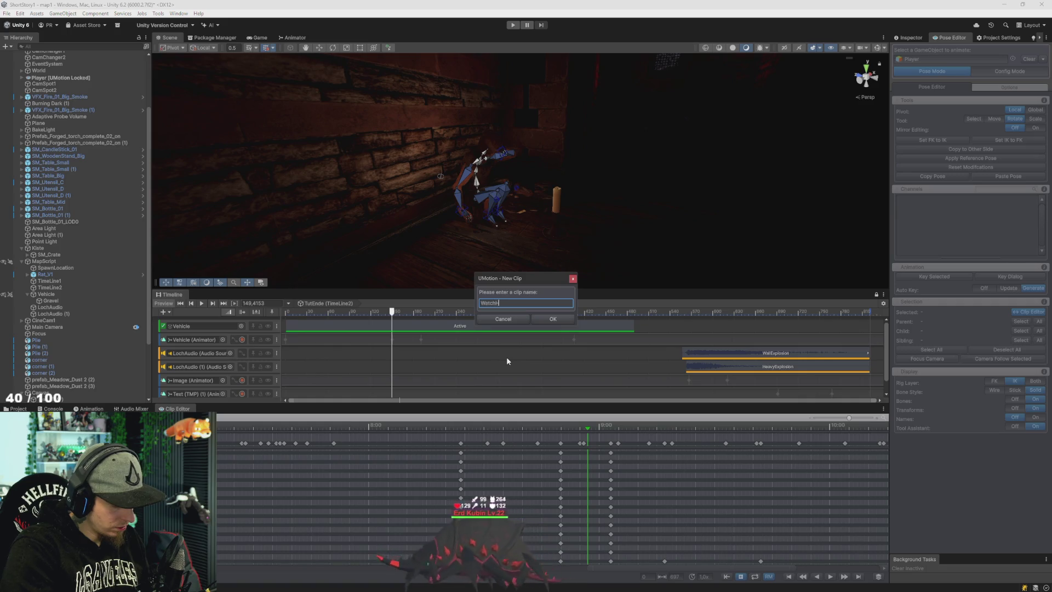
type("Ho")
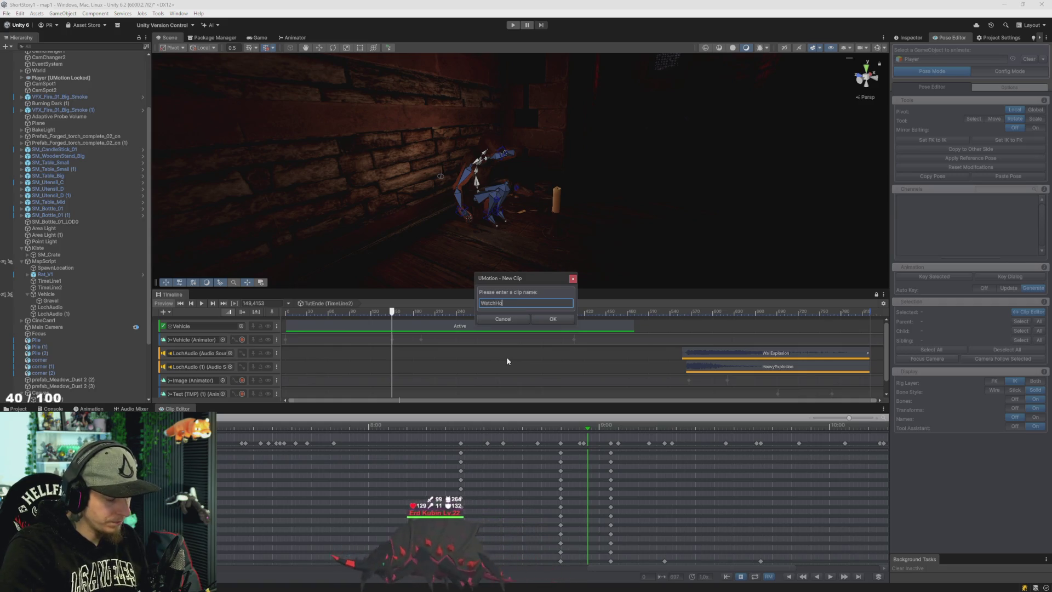
type("le")
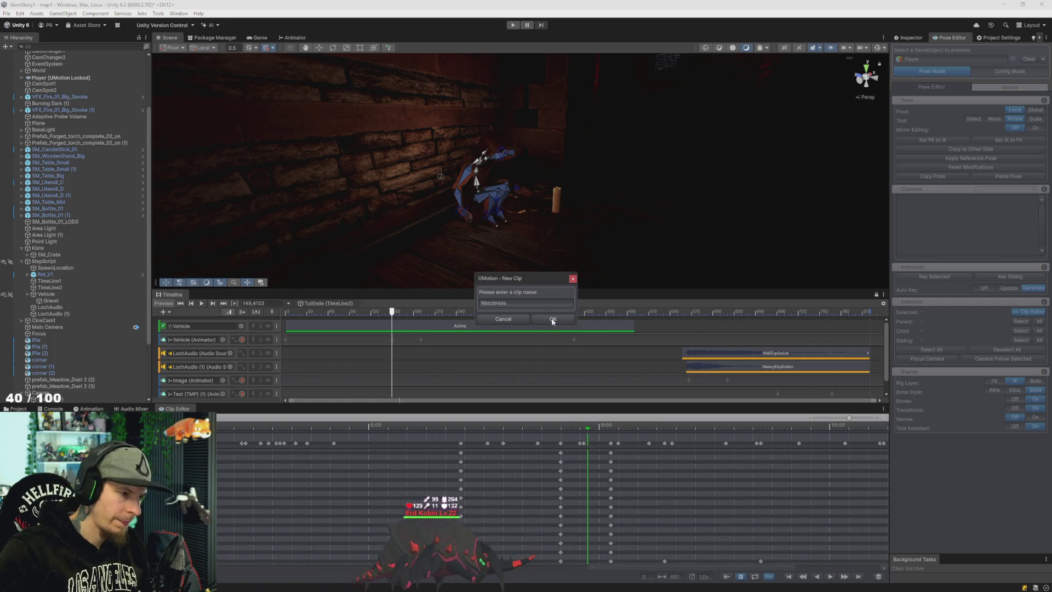
left_click(552, 318)
mouse_move(480, 223)
left_mouse_down()
mouse_move(477, 213)
mouse_move(568, 232)
mouse_move(553, 230)
left_mouse_up()
scroll(416, 427, "down", 5)
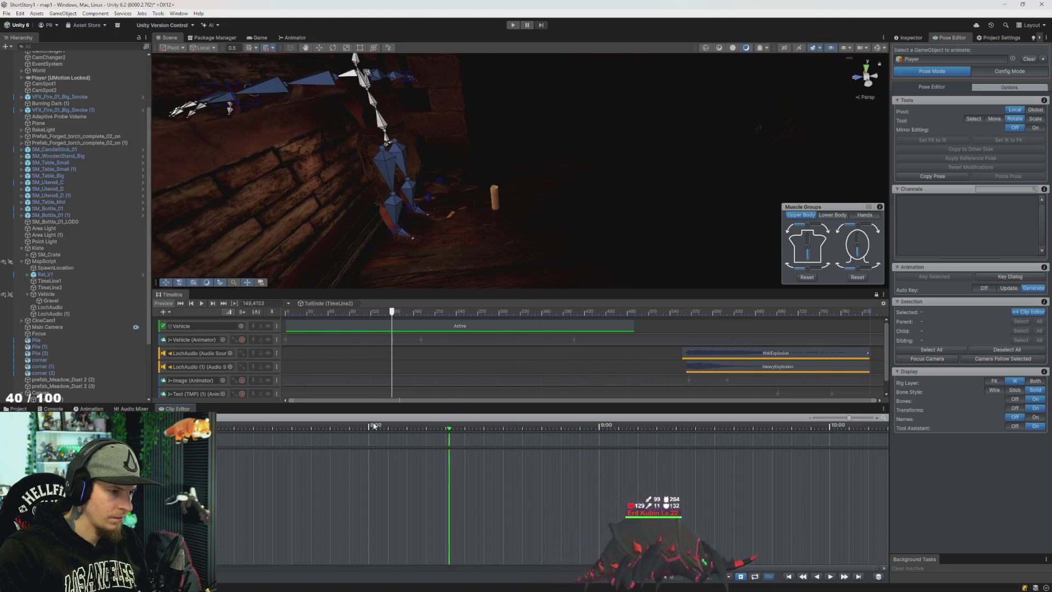
scroll(574, 510, "down", 5)
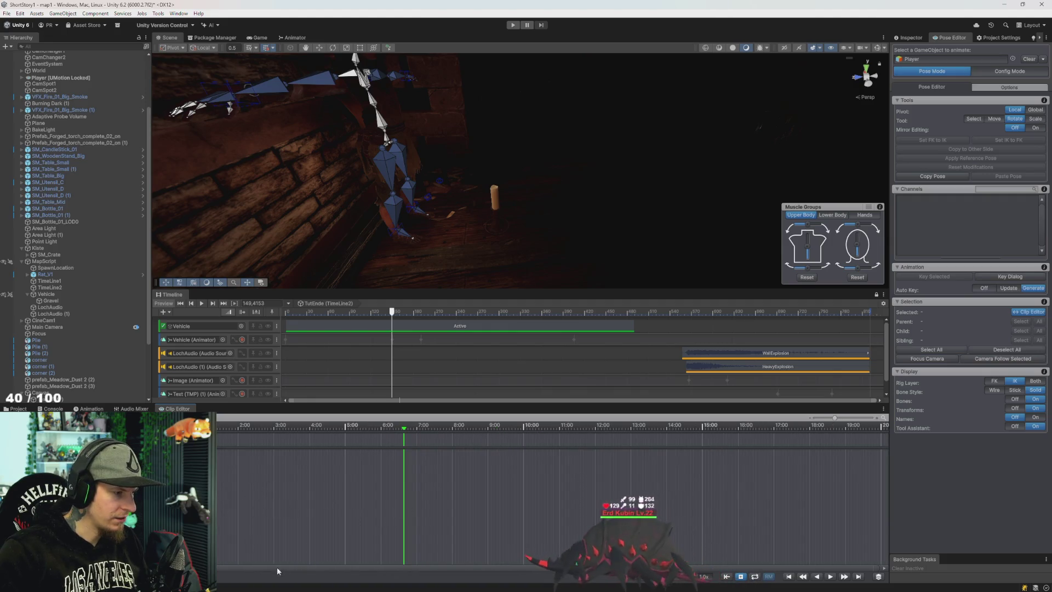
left_click(305, 427)
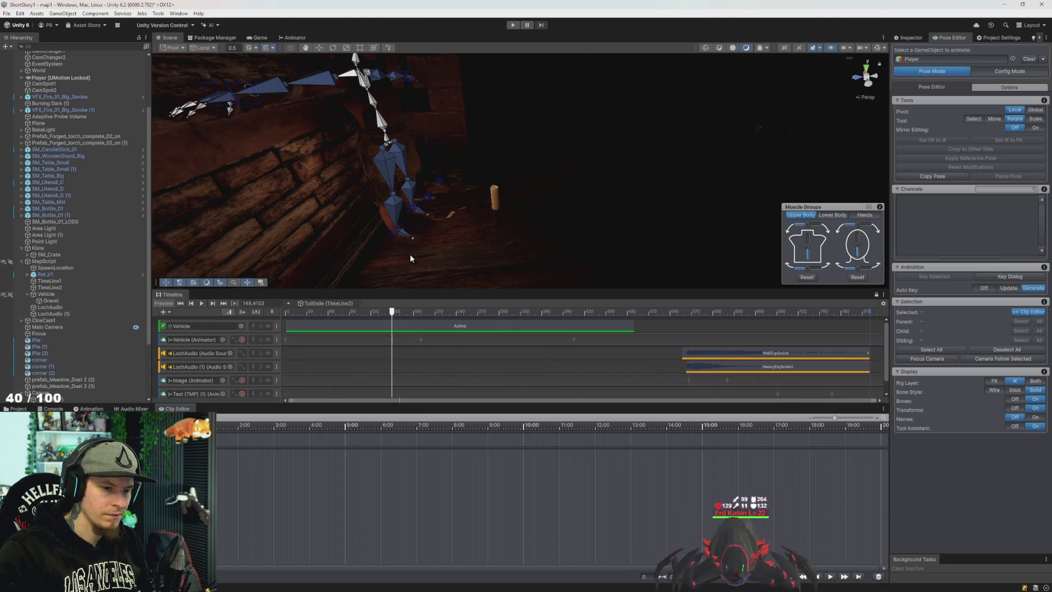
left_click(833, 214)
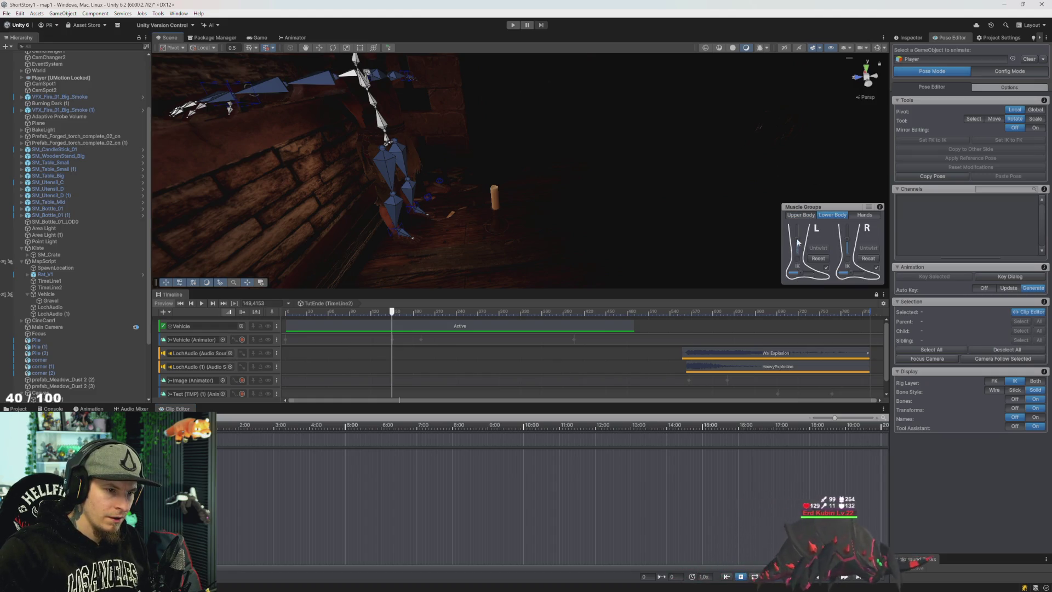
left_click(801, 214)
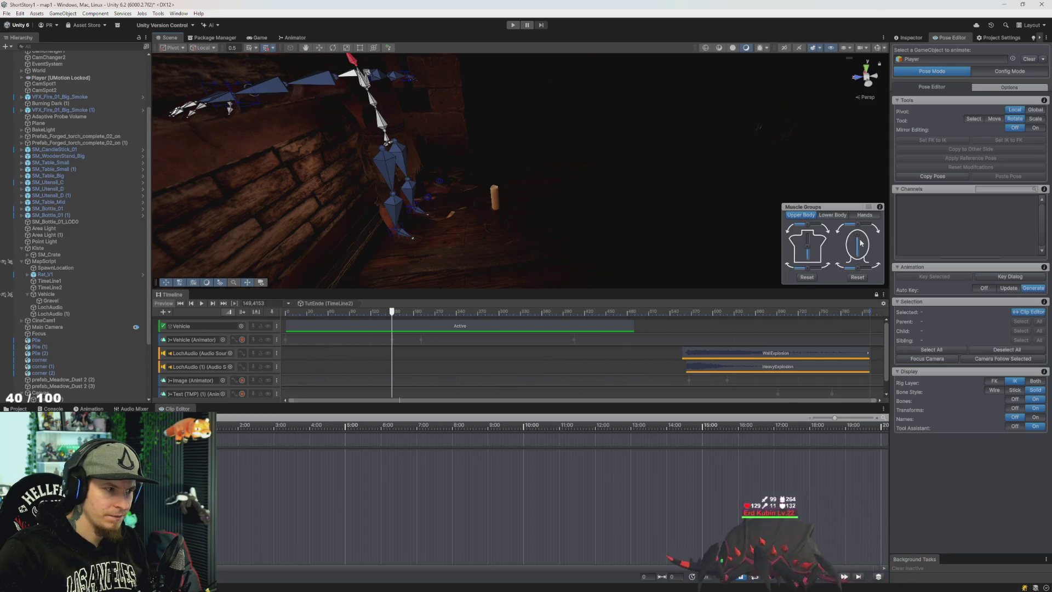
left_click_drag(809, 271, 809, 237)
mouse_move(656, 176)
left_mouse_down()
mouse_move(467, 155)
mouse_move(433, 178)
left_mouse_up()
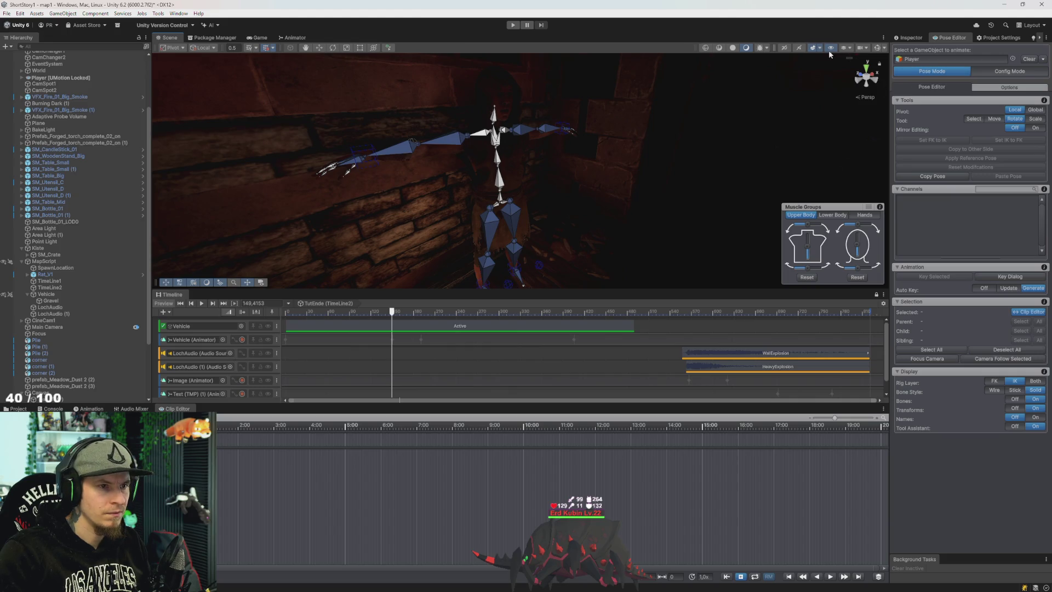
Turn on scene lighting and move the IK_Hand_R target down to lower the right arm
left_click(811, 49)
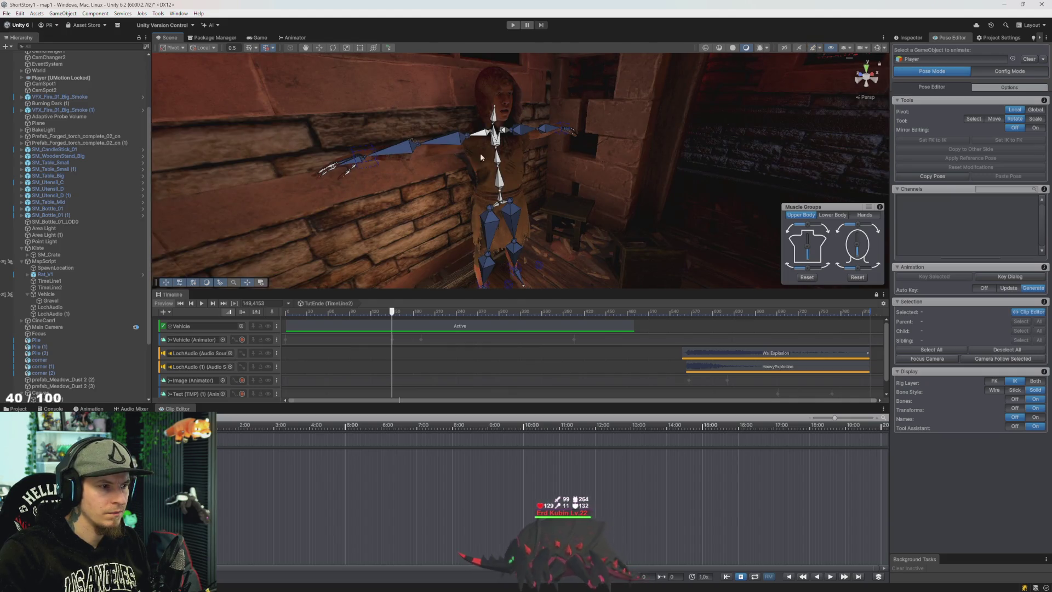
left_click(364, 156)
key("w")
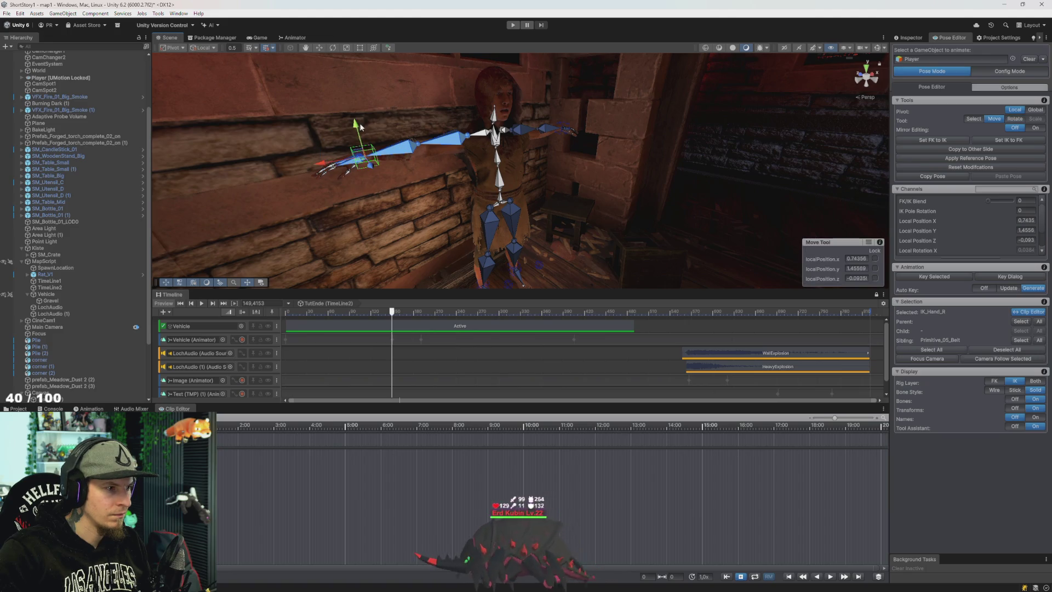
mouse_move(375, 168)
left_mouse_down()
mouse_move(363, 199)
mouse_move(383, 228)
left_mouse_up()
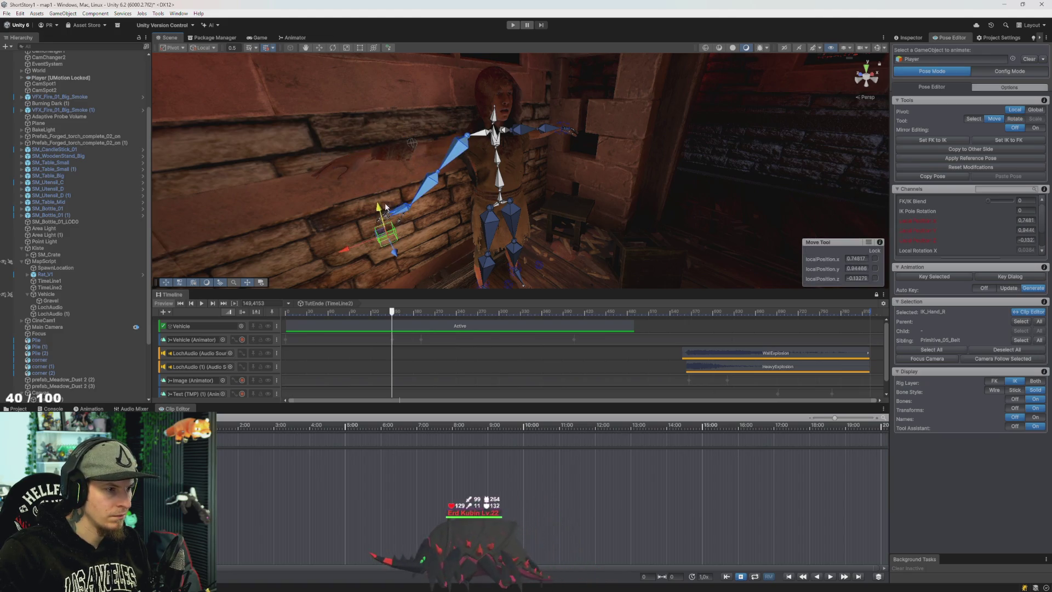
key("ctrl+z")
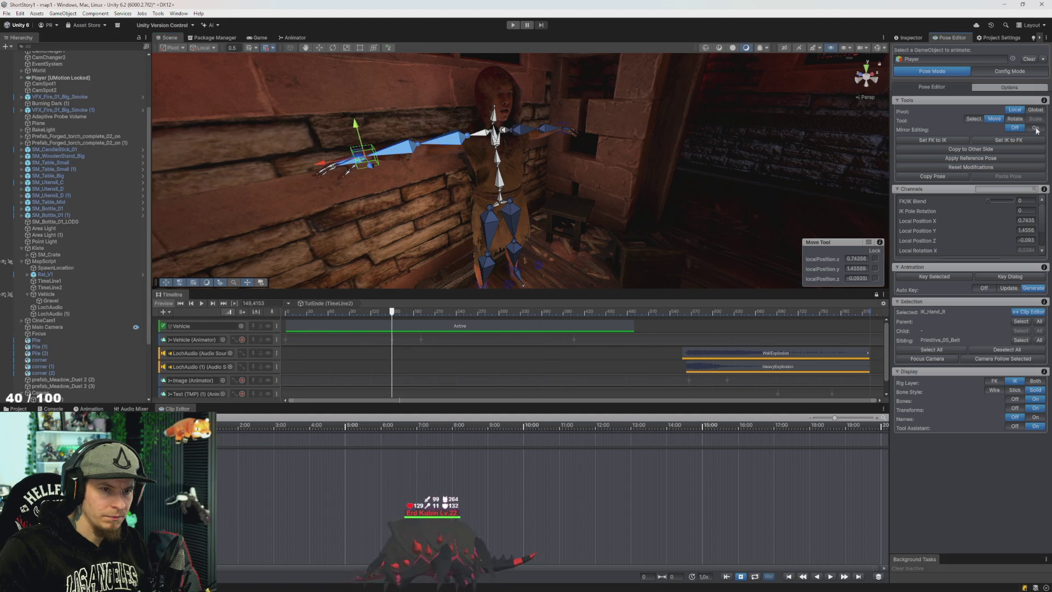
mouse_move(357, 132)
left_mouse_down()
mouse_move(377, 222)
mouse_move(398, 249)
mouse_move(448, 263)
left_mouse_up()
Rotate the right hand target, hide the bones, and select all bones with Ctrl+A
key("e")
left_click_drag(448, 206, 439, 244)
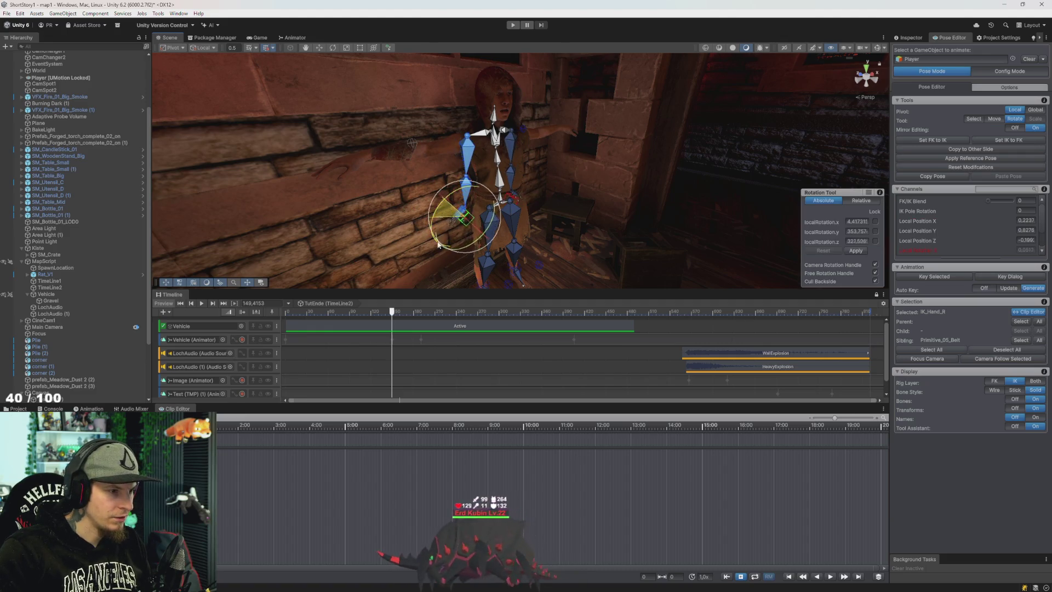
left_click_drag(421, 303, 433, 296)
mouse_move(438, 181)
left_mouse_down()
mouse_move(474, 94)
mouse_move(462, 130)
left_mouse_up()
scroll(573, 160, "up", 3)
mouse_move(570, 159)
left_mouse_down()
mouse_move(739, 265)
mouse_move(685, 235)
mouse_move(659, 248)
left_mouse_up()
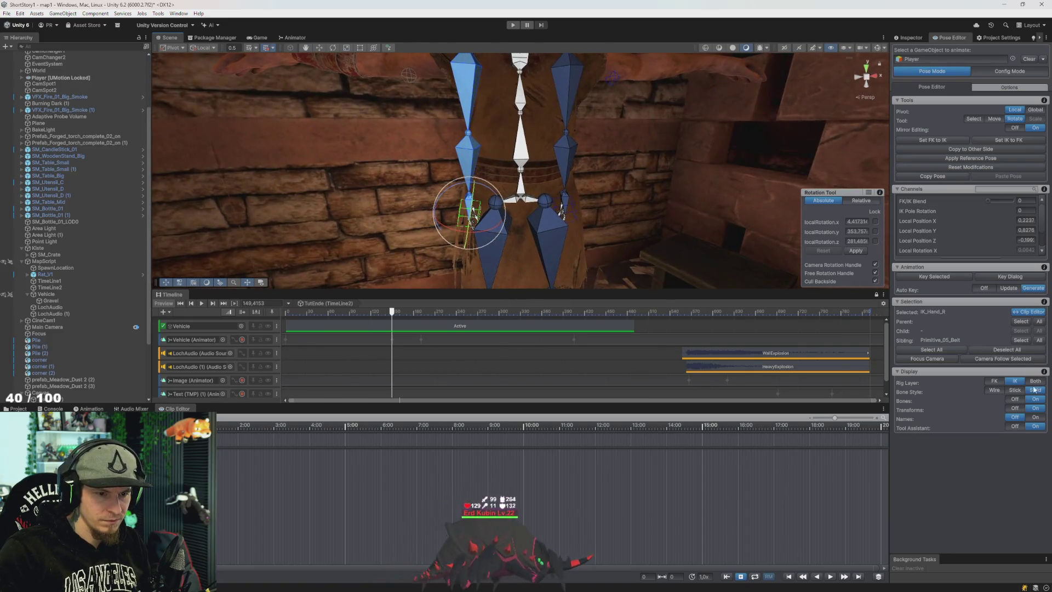
left_click(1014, 399)
scroll(561, 209, "down", 5)
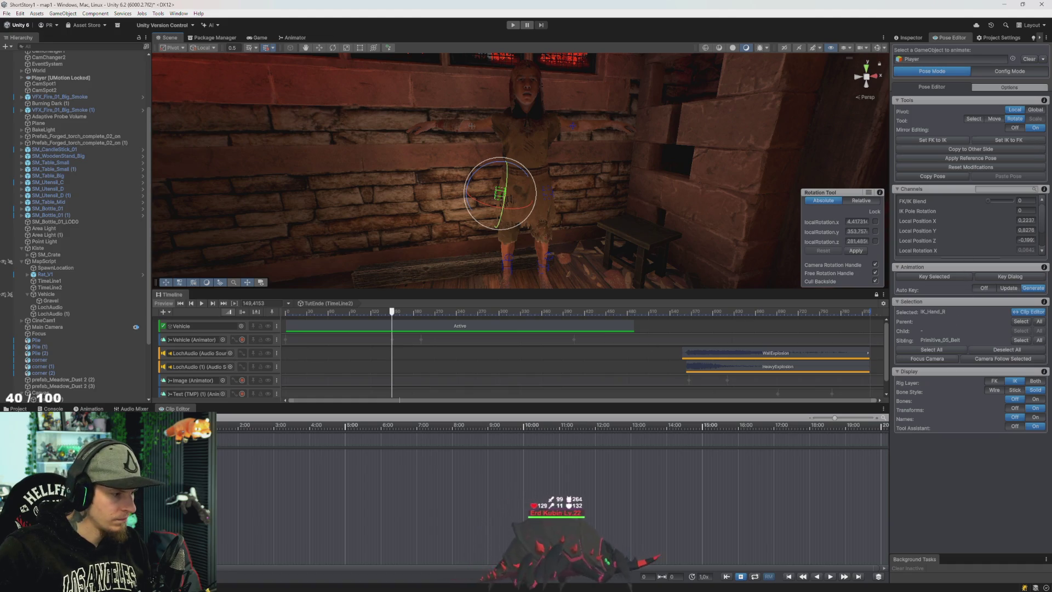
key("ctrl+a")
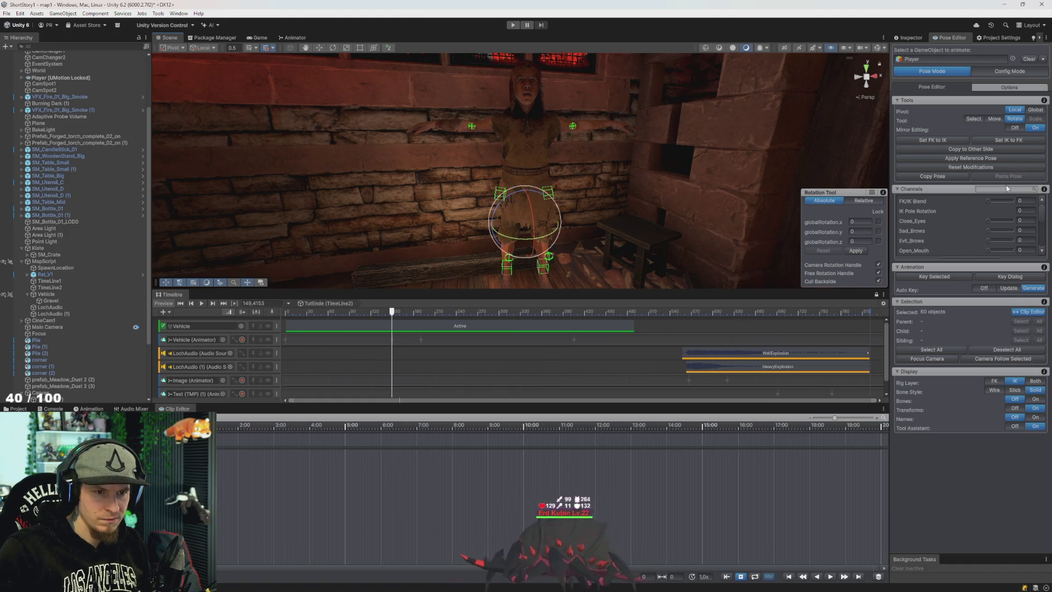
left_click_drag(995, 200, 1016, 200)
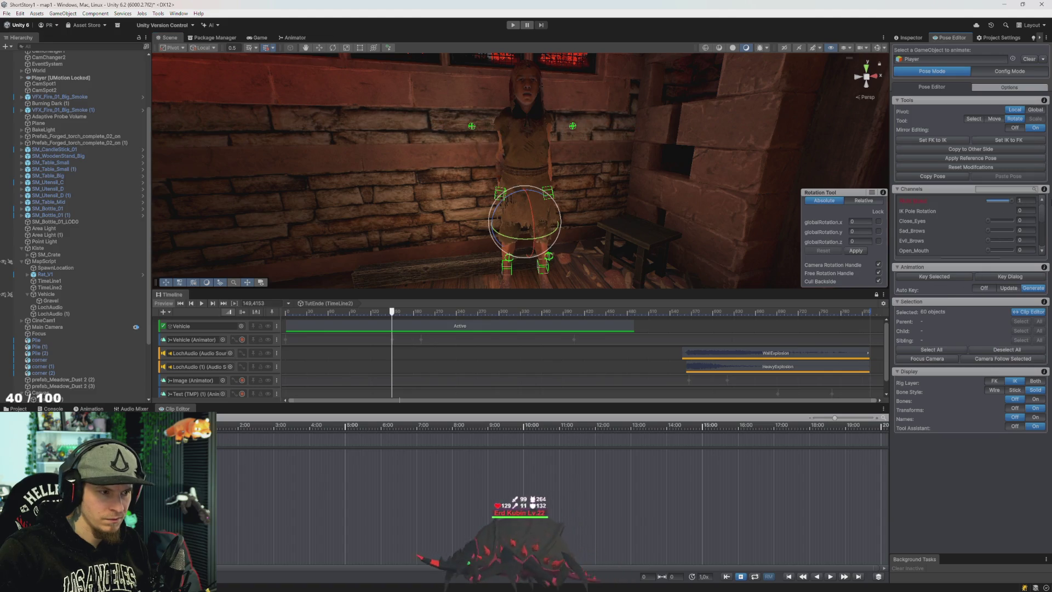
left_click(497, 195)
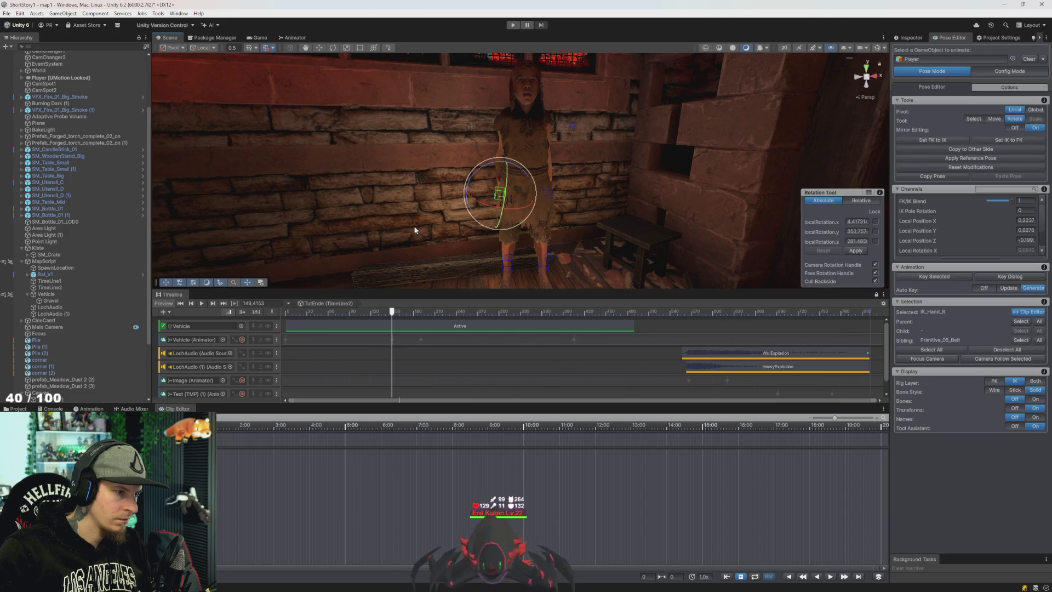
key("f")
key("w")
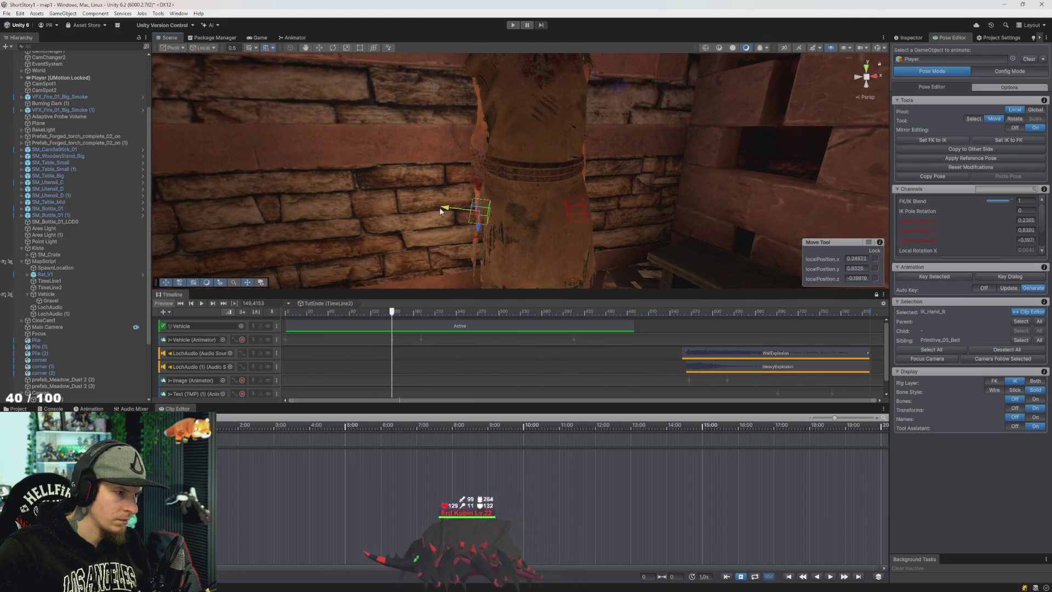
scroll(444, 212, "down", 5)
mouse_move(381, 201)
left_mouse_down()
mouse_move(442, 227)
mouse_move(605, 226)
mouse_move(538, 217)
mouse_move(422, 234)
mouse_move(524, 258)
mouse_move(466, 262)
mouse_move(497, 240)
mouse_move(486, 260)
mouse_move(494, 250)
left_mouse_up()
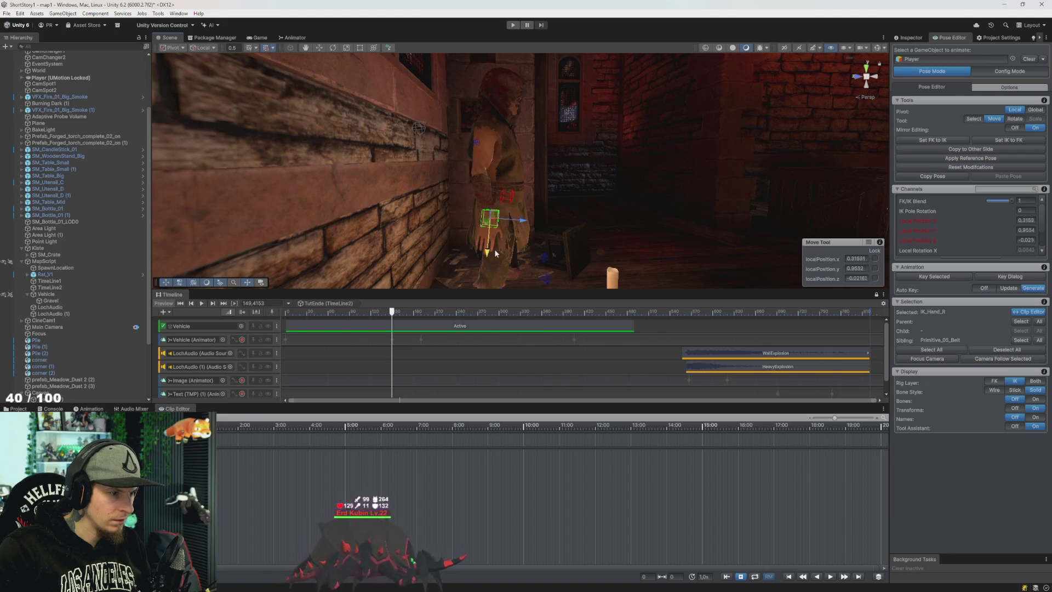
key("e")
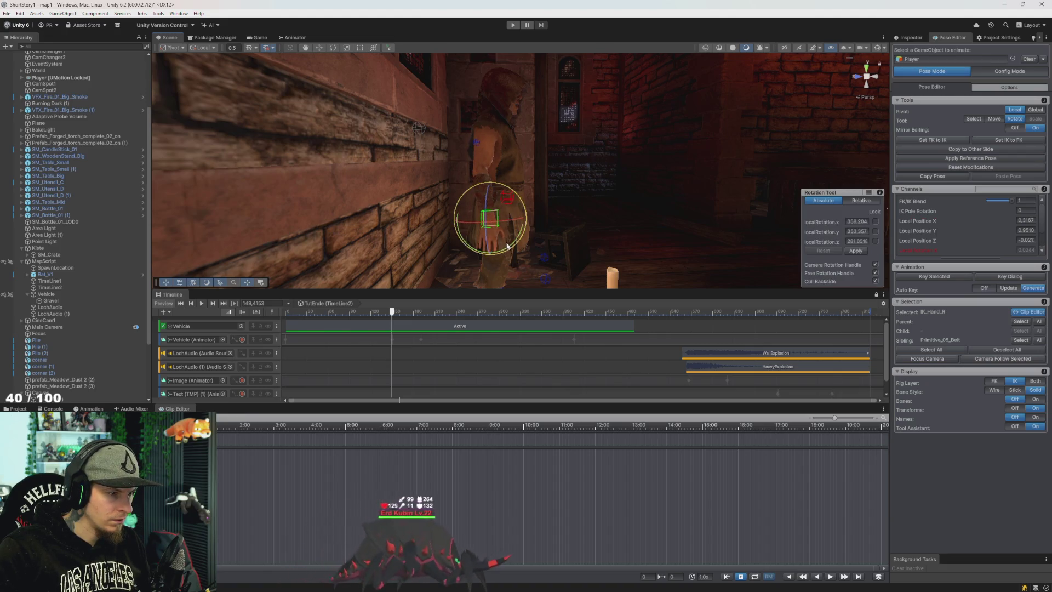
mouse_move(506, 247)
left_mouse_down()
mouse_move(305, 247)
mouse_move(542, 234)
mouse_move(447, 260)
mouse_move(275, 249)
mouse_move(360, 265)
mouse_move(533, 256)
left_mouse_up()
left_click(447, 133)
mouse_move(449, 139)
left_mouse_down()
mouse_move(446, 188)
mouse_move(340, 183)
mouse_move(302, 154)
mouse_move(307, 165)
mouse_move(329, 160)
left_mouse_up()
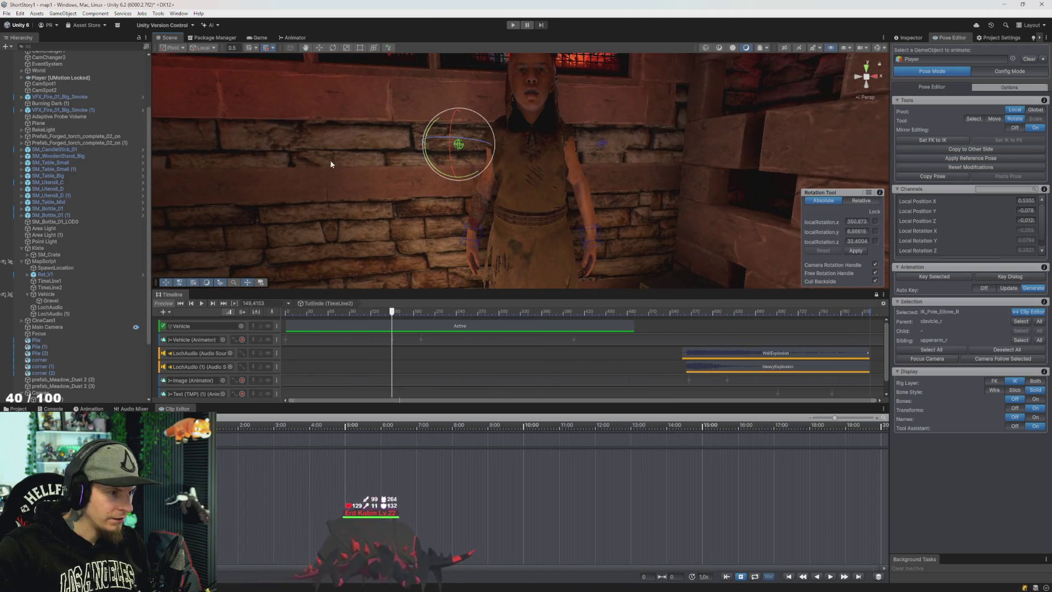
key("w")
left_click_drag(425, 144, 432, 148)
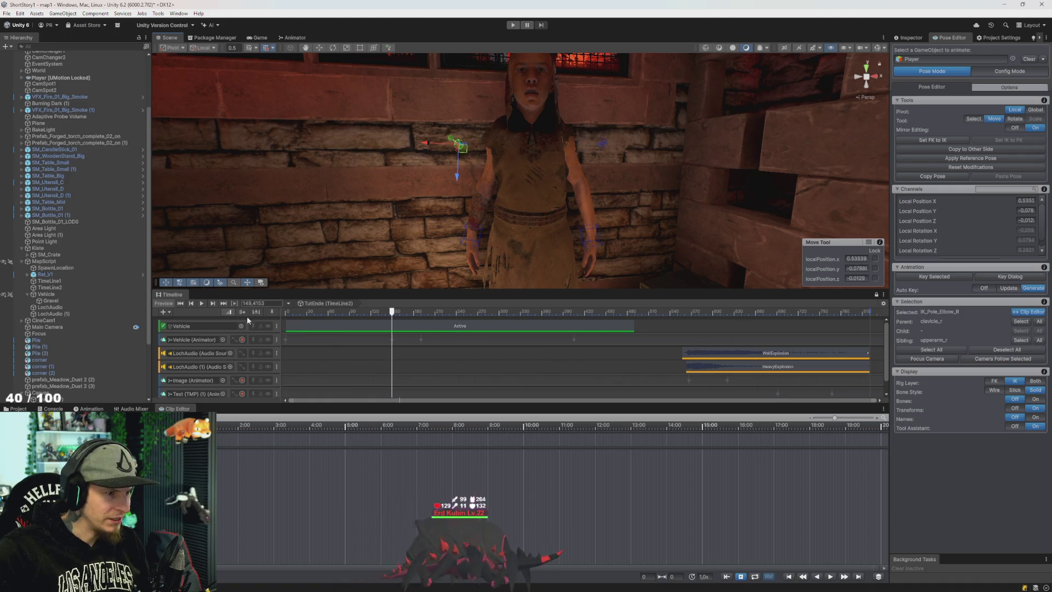
key("e")
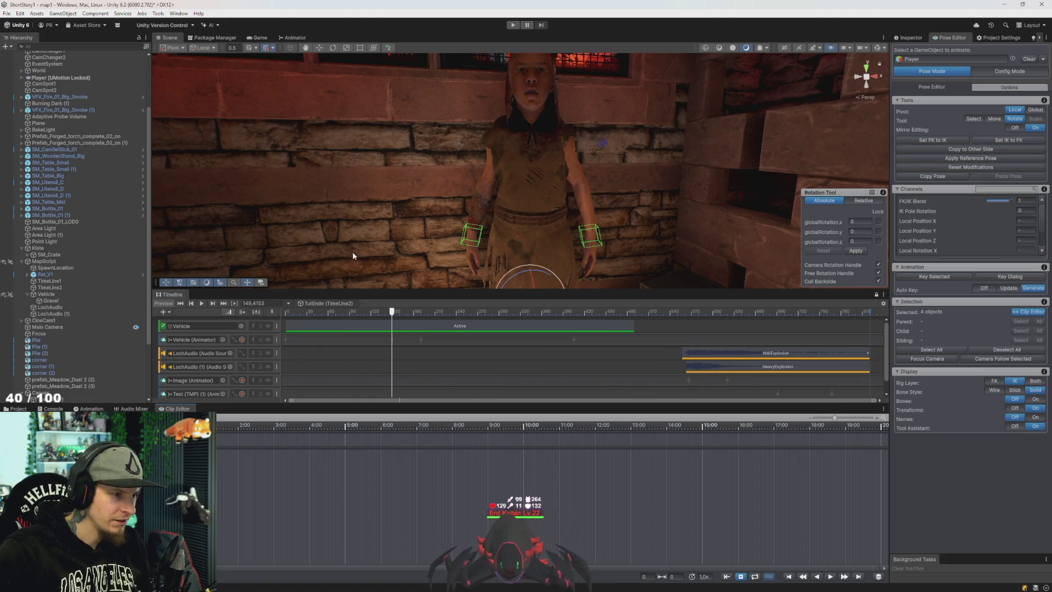
mouse_move(324, 281)
left_mouse_down()
mouse_move(430, 235)
mouse_move(502, 242)
left_mouse_up()
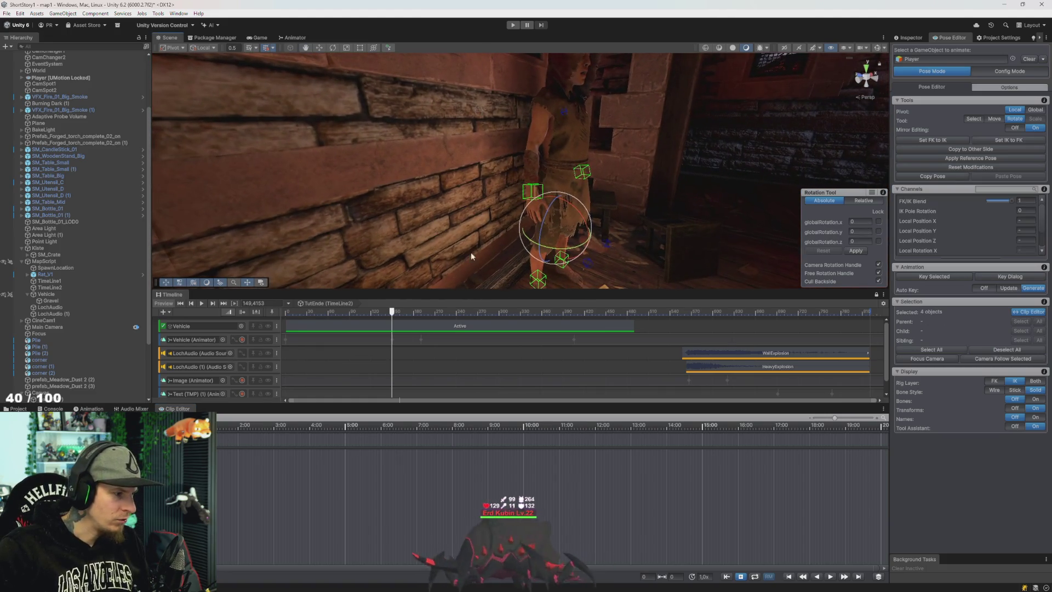
left_click_drag(520, 153, 414, 141)
scroll(413, 141, "up", 5)
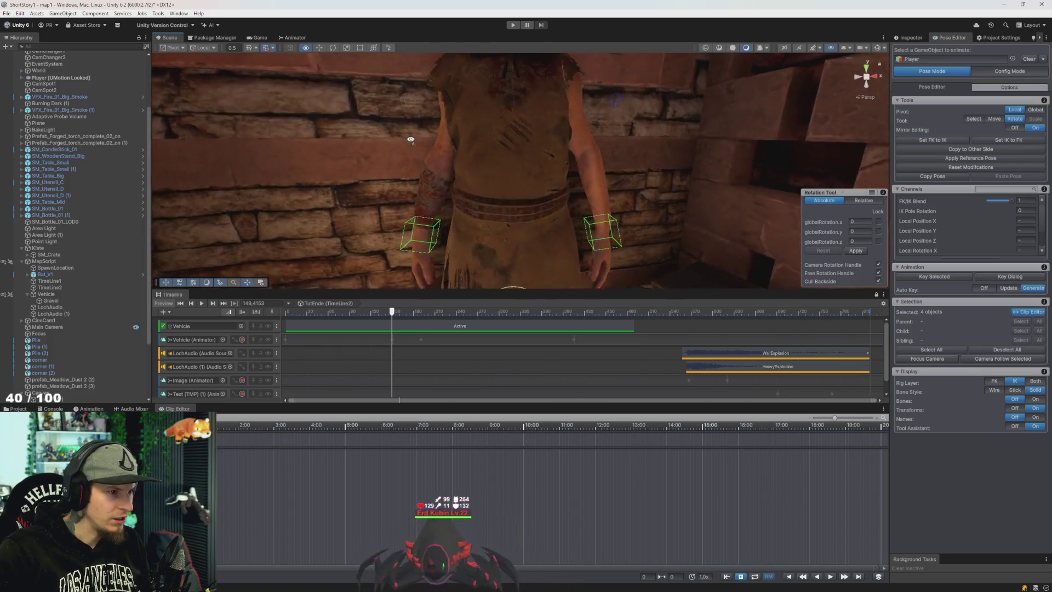
left_click(404, 99)
scroll(446, 197, "down", 5)
mouse_move(454, 191)
left_mouse_down()
mouse_move(542, 208)
mouse_move(476, 241)
mouse_move(535, 212)
mouse_move(549, 221)
left_mouse_up()
scroll(564, 197, "up", 5)
scroll(535, 219, "down", 5)
scroll(500, 213, "up", 5)
scroll(522, 214, "down", 5)
scroll(523, 219, "up", 5)
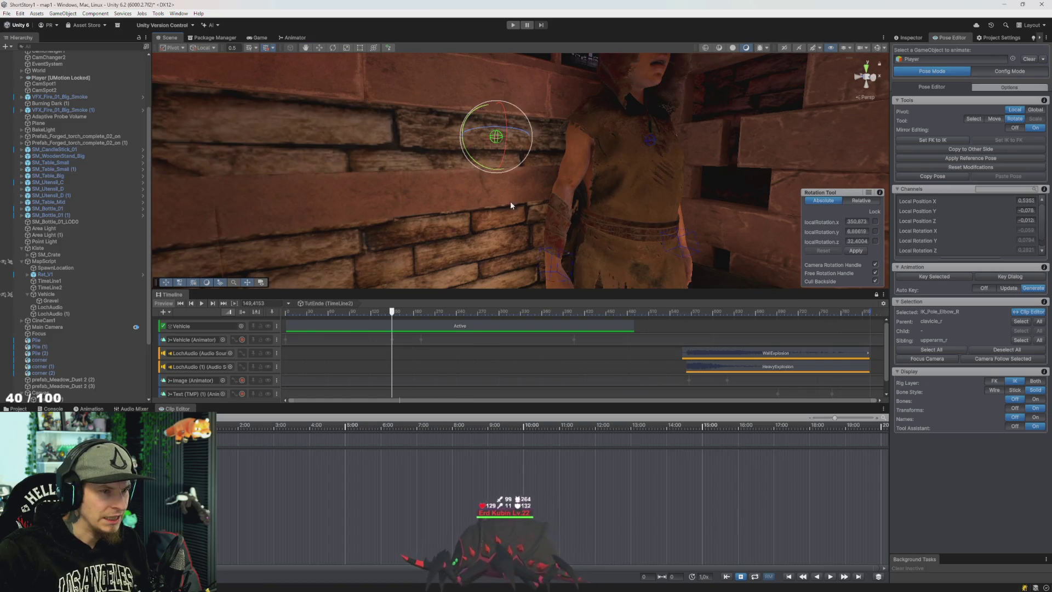
scroll(553, 226, "down", 3)
scroll(554, 227, "up", 4)
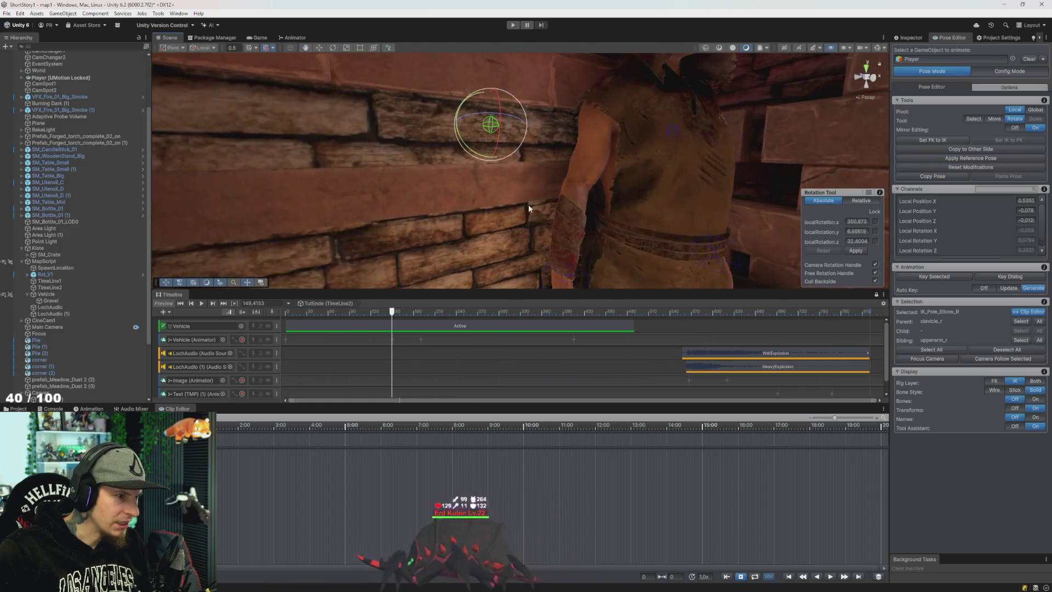
left_click(520, 188)
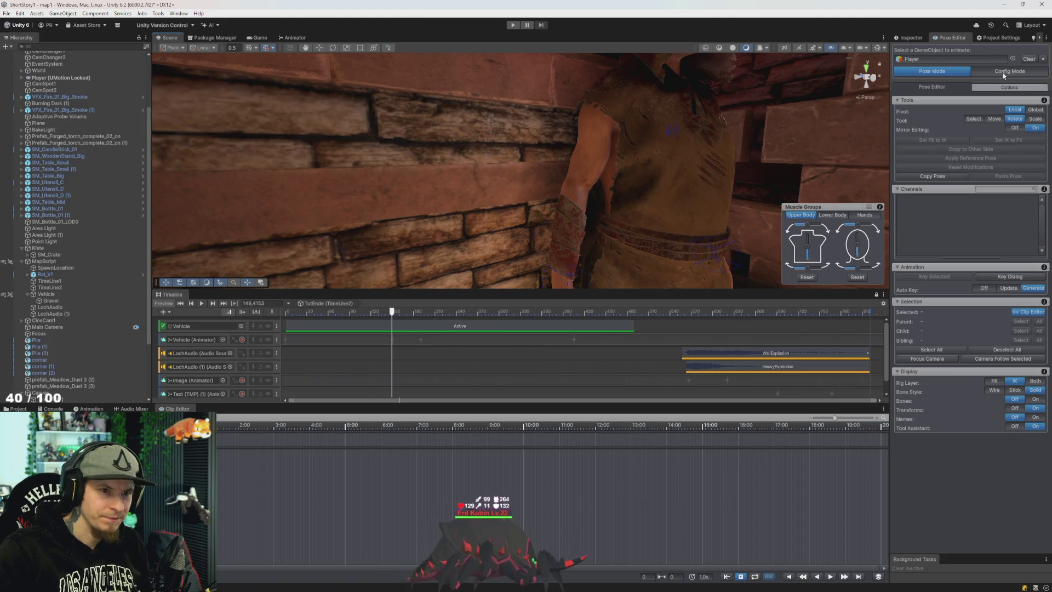
In Config Mode, set IK_Hand_R's Pole Target to IK_Pole_Elbow_R, then return to Pose Mode
left_click(1006, 72)
scroll(551, 168, "down", 3)
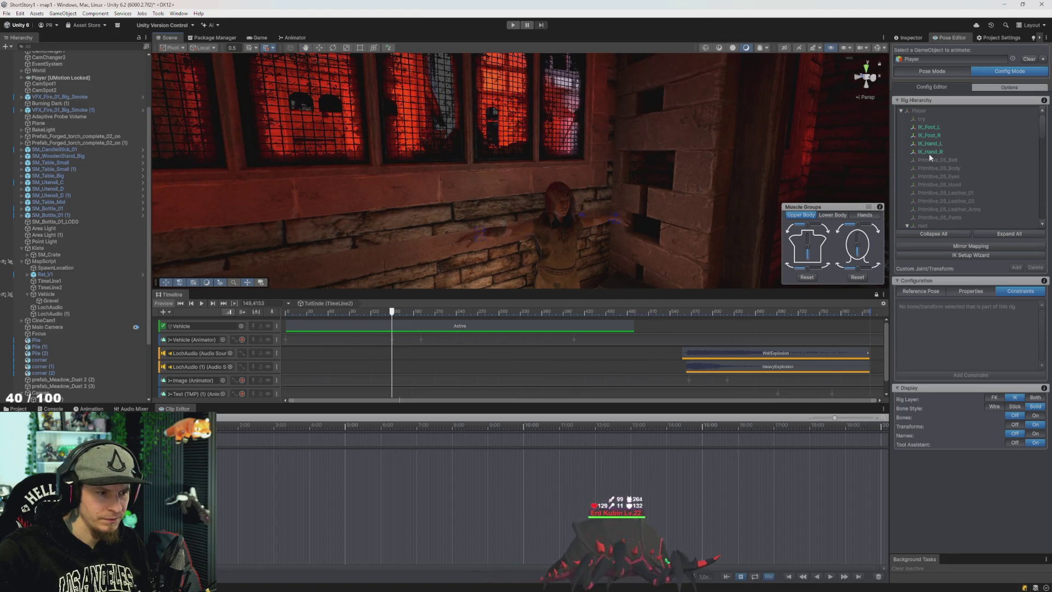
left_click(929, 152)
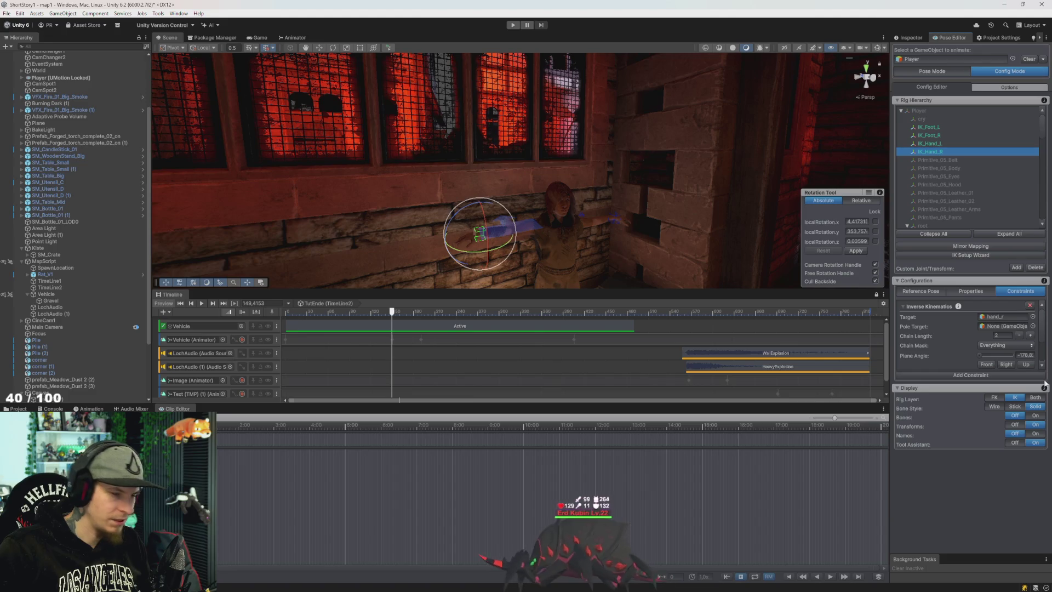
left_click(1032, 326)
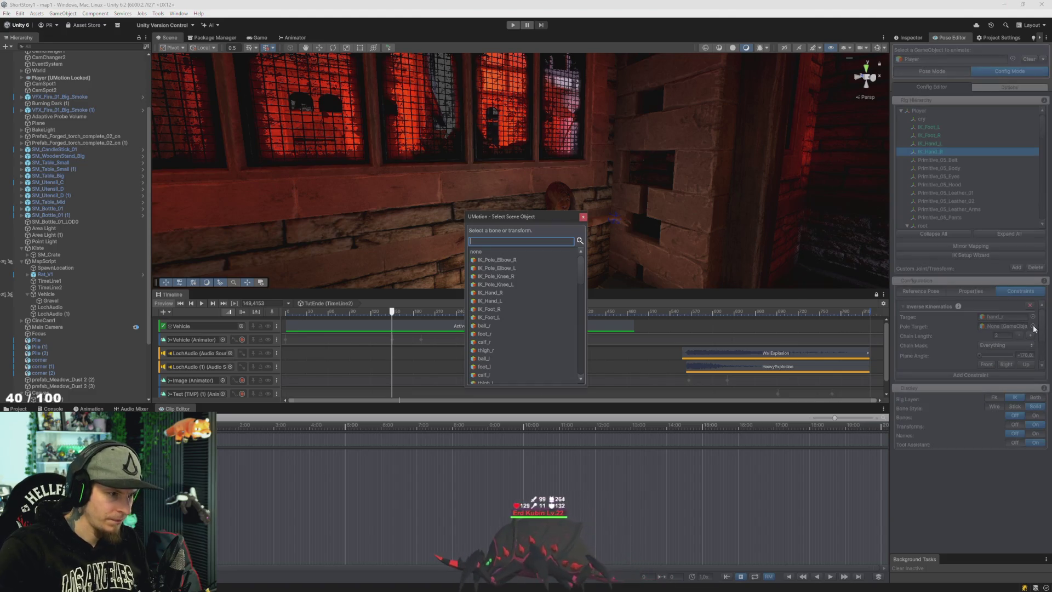
type("pole")
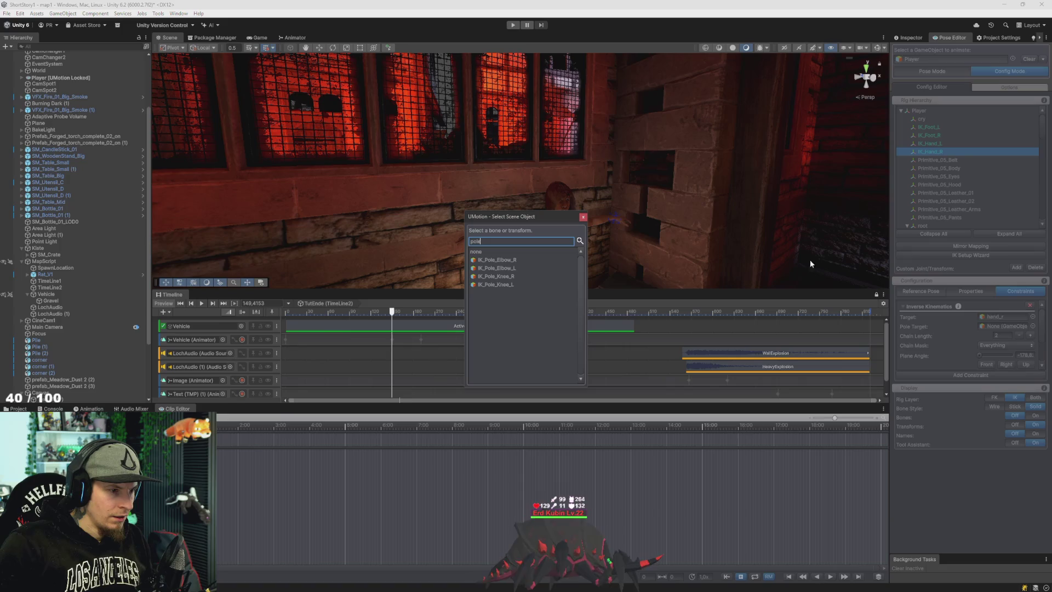
left_click(511, 261)
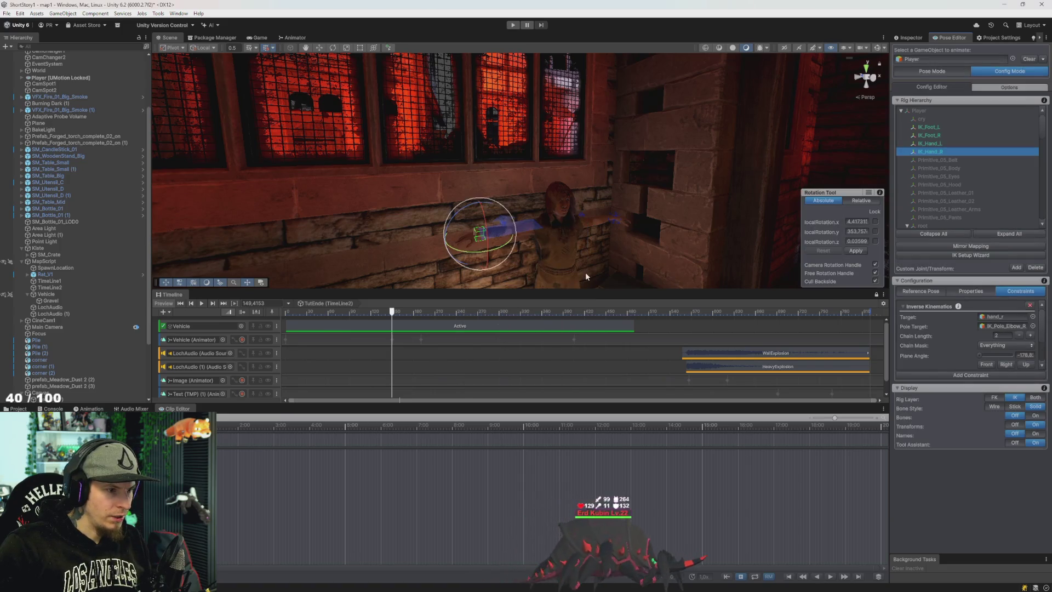
mouse_move(582, 262)
left_mouse_down()
mouse_move(580, 300)
mouse_move(592, 281)
mouse_move(625, 274)
left_mouse_up()
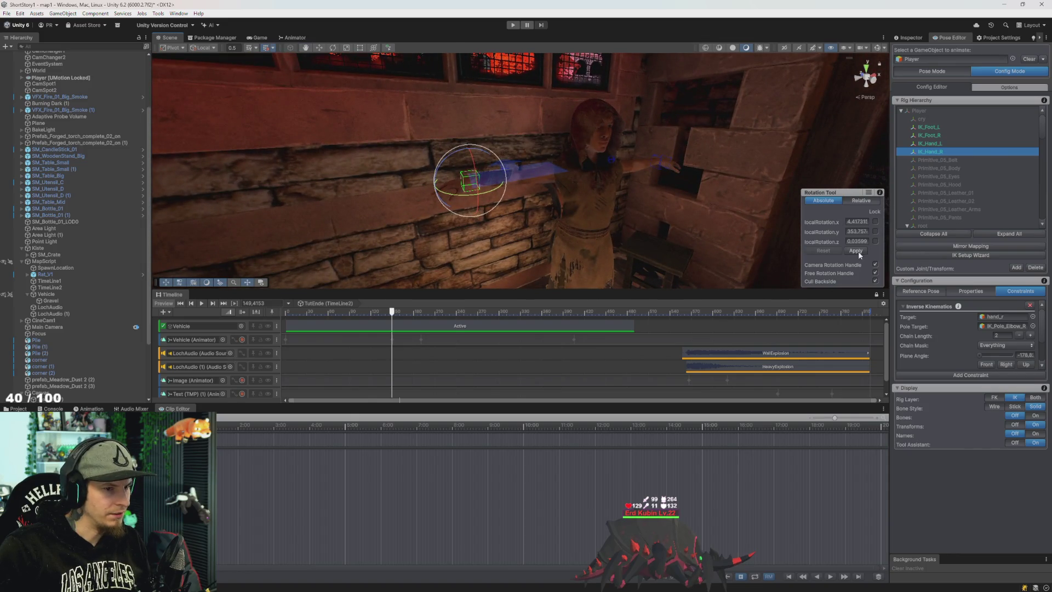
mouse_move(793, 241)
left_mouse_down()
mouse_move(600, 199)
mouse_move(700, 225)
left_mouse_up()
left_click(939, 71)
mouse_move(598, 239)
left_mouse_down()
mouse_move(623, 252)
mouse_move(630, 243)
left_mouse_up()
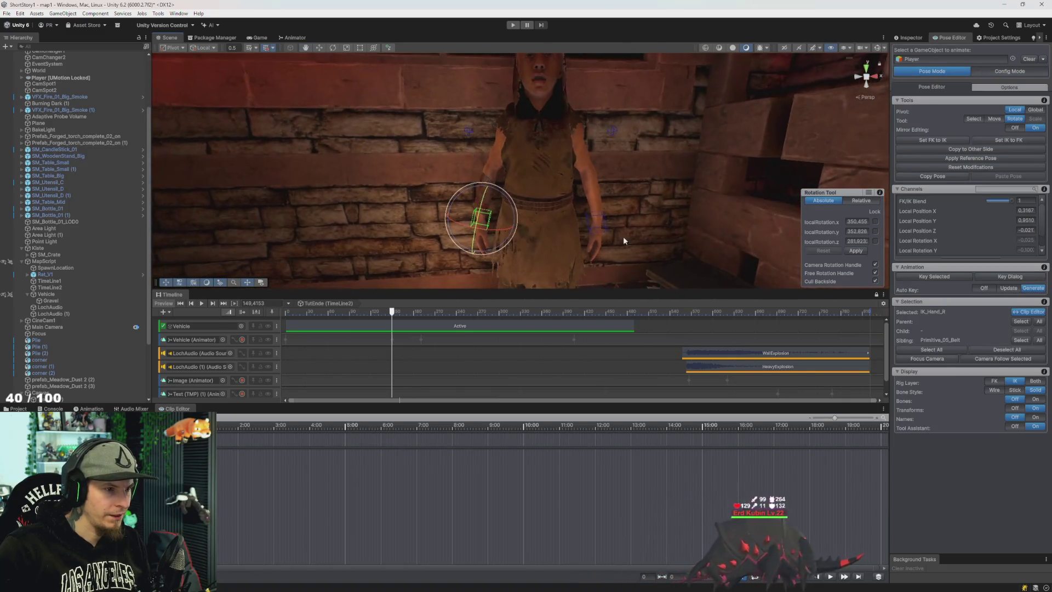
Move the IK_Pole_Elbow_R pole target left, reselect IK_Hand_R, and show the bones again
left_click(469, 131)
key("w")
mouse_move(436, 132)
left_mouse_down()
mouse_move(423, 134)
mouse_move(471, 159)
mouse_move(577, 166)
mouse_move(493, 174)
mouse_move(575, 149)
mouse_move(530, 174)
left_mouse_up()
left_click(511, 187)
mouse_move(607, 211)
left_mouse_down()
mouse_move(455, 229)
mouse_move(466, 235)
mouse_move(429, 242)
mouse_move(602, 242)
mouse_move(626, 209)
mouse_move(402, 218)
mouse_move(491, 236)
mouse_move(624, 239)
mouse_move(623, 222)
mouse_move(437, 193)
mouse_move(441, 158)
mouse_move(462, 163)
mouse_move(465, 181)
mouse_move(541, 188)
left_mouse_up()
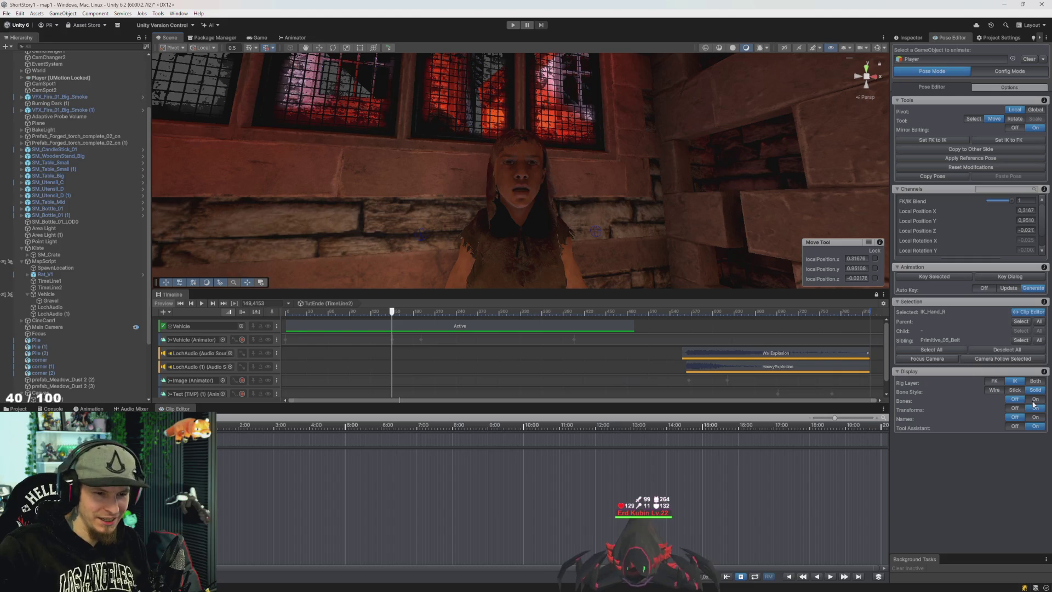
left_click(1035, 399)
Select the head bone, switch the Rotation Tool to Relative, and rotate the head upright
left_click(519, 190)
key("e")
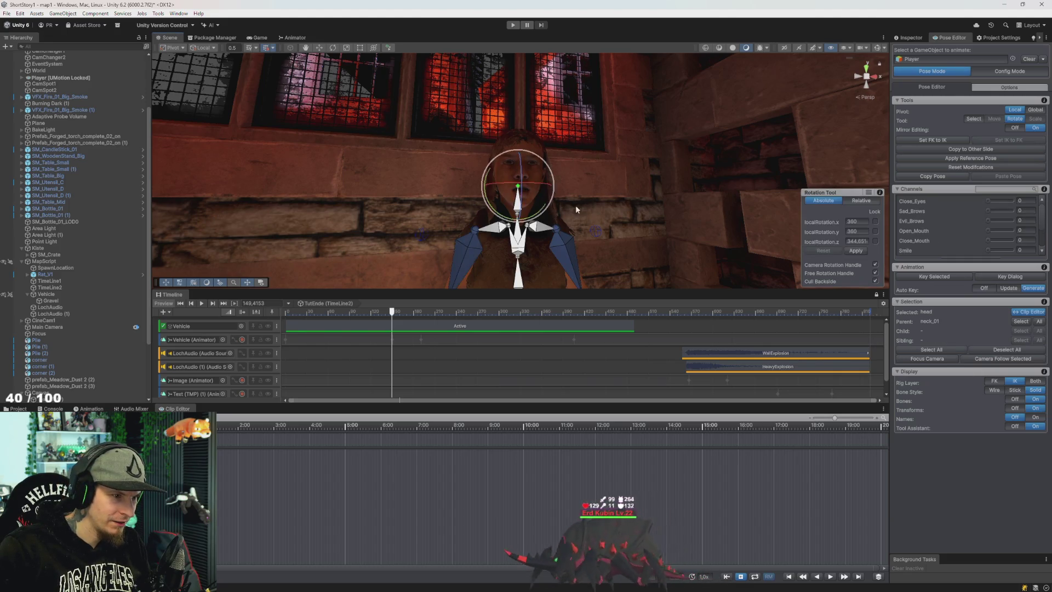
left_click(517, 214)
left_click_drag(587, 207, 608, 228)
left_click(512, 155)
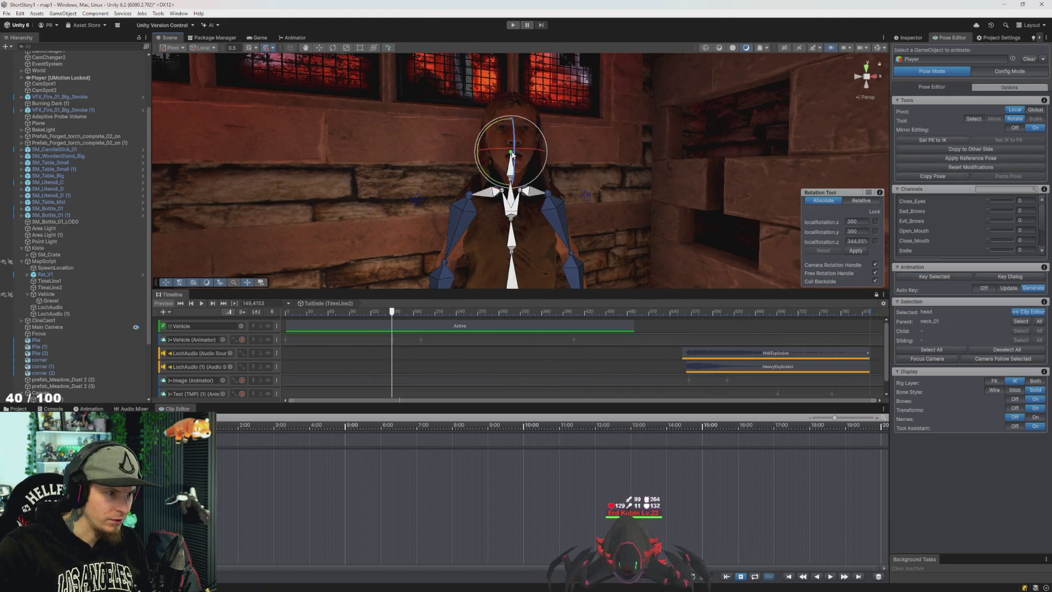
left_click(844, 201)
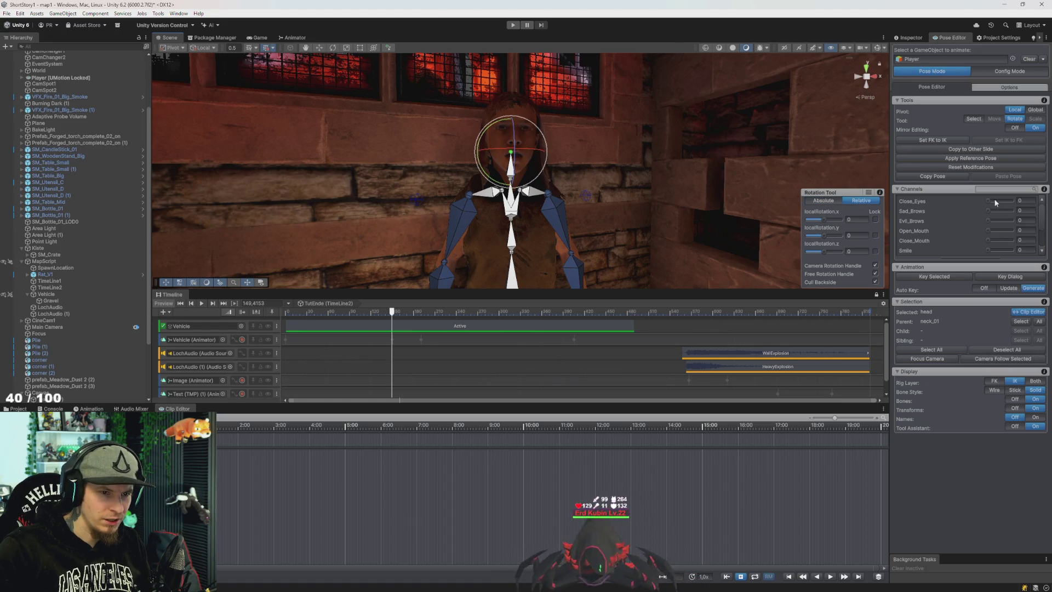
mouse_move(533, 153)
left_mouse_down()
mouse_move(512, 136)
mouse_move(547, 145)
mouse_move(457, 100)
mouse_move(611, 178)
left_mouse_up()
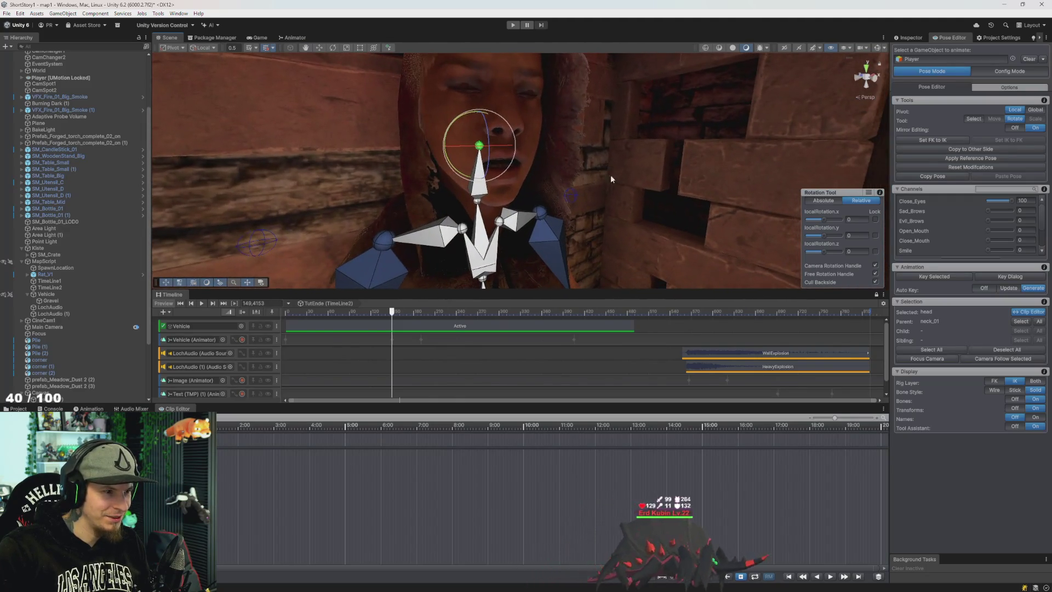
Hide the rig bones and adjust the mouth face slider so Close_Mouth sits at 100
left_click(1015, 391)
left_click(1035, 390)
left_click(1015, 399)
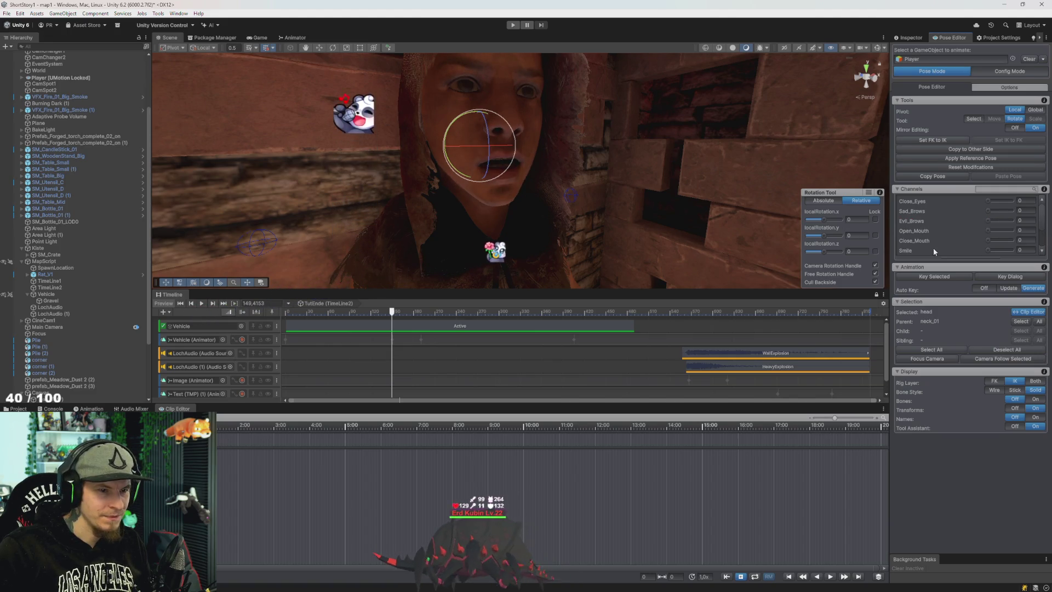
left_click_drag(990, 234, 1049, 238)
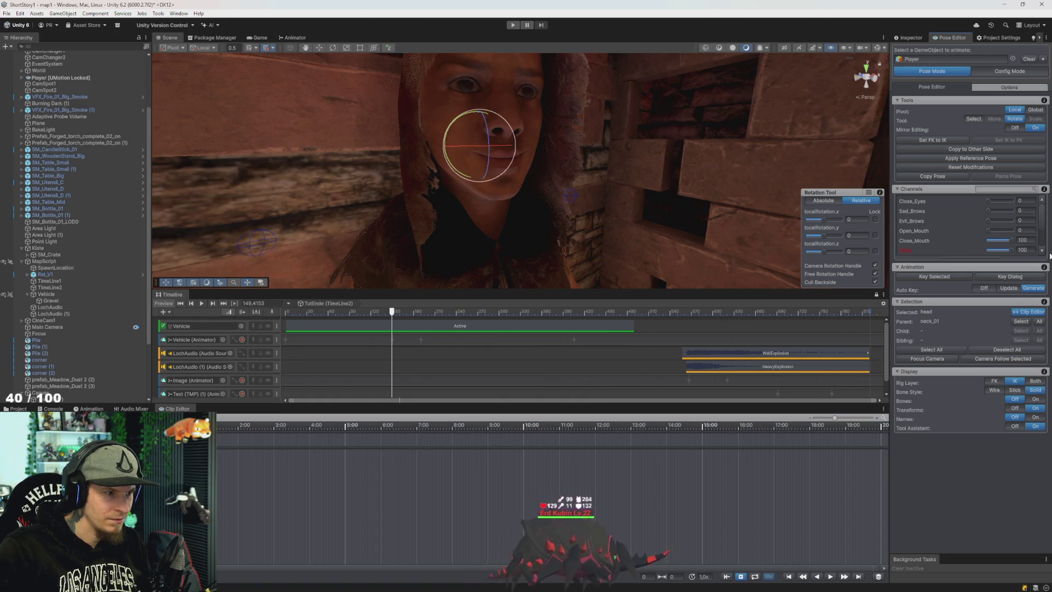
key("f")
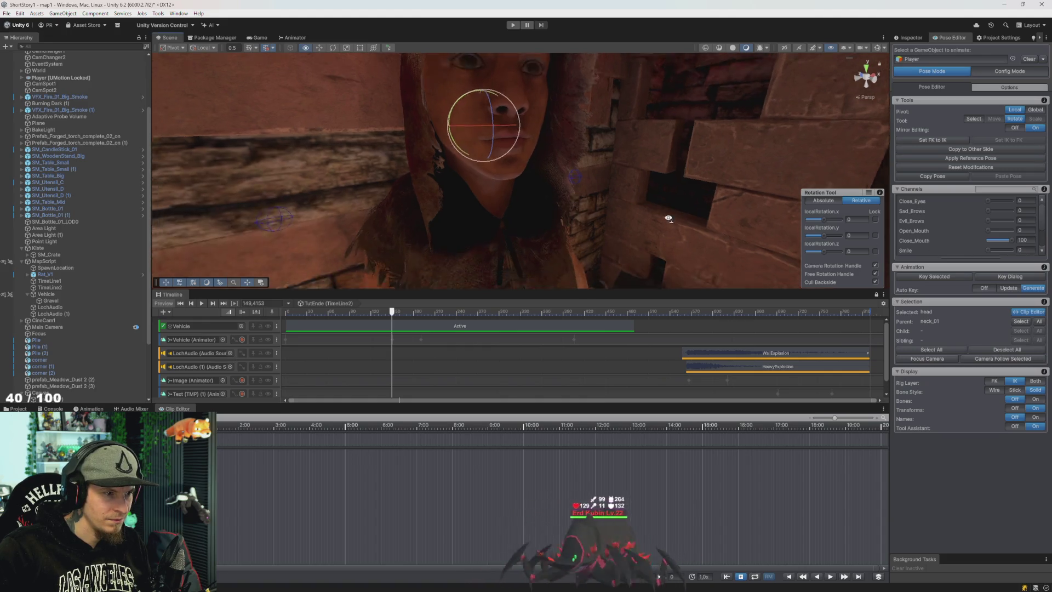
mouse_move(668, 216)
left_mouse_down()
mouse_move(652, 211)
mouse_move(657, 183)
mouse_move(645, 237)
mouse_move(644, 188)
mouse_move(629, 216)
mouse_move(658, 207)
mouse_move(651, 246)
mouse_move(697, 237)
mouse_move(571, 209)
mouse_move(560, 223)
left_mouse_up()
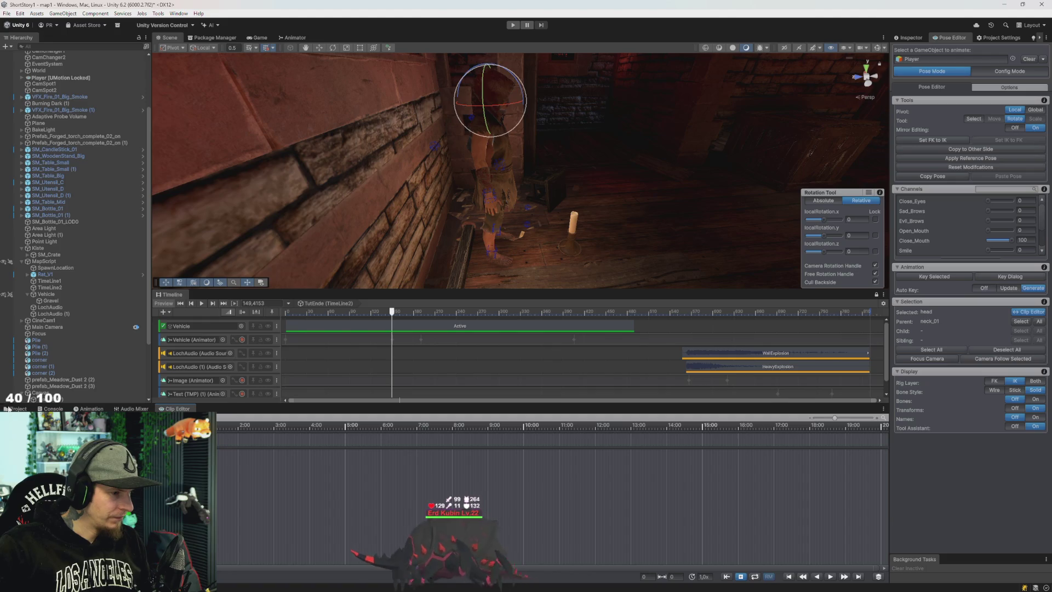
Select all bones, apply Key All to key the whole rig at this frame, then deselect
key("ctrl+z")
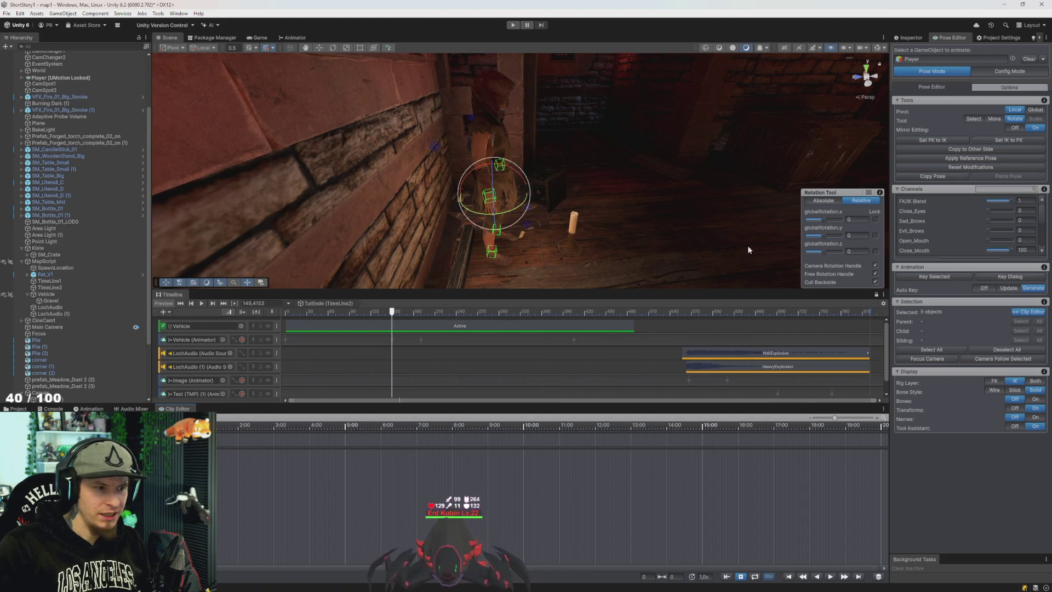
left_click(938, 349)
left_click(938, 277)
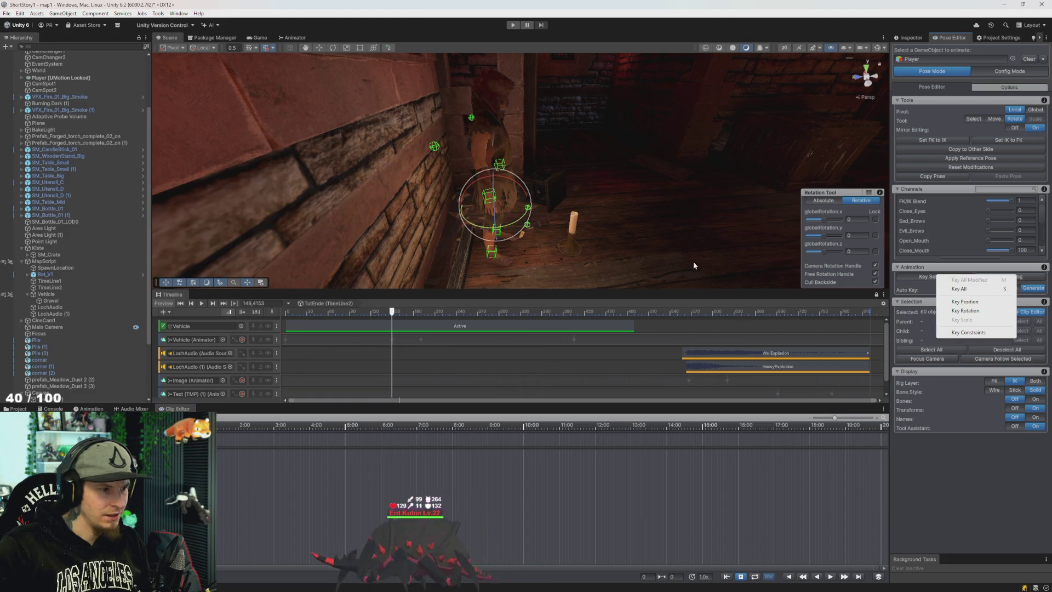
left_click(968, 291)
left_click(219, 462)
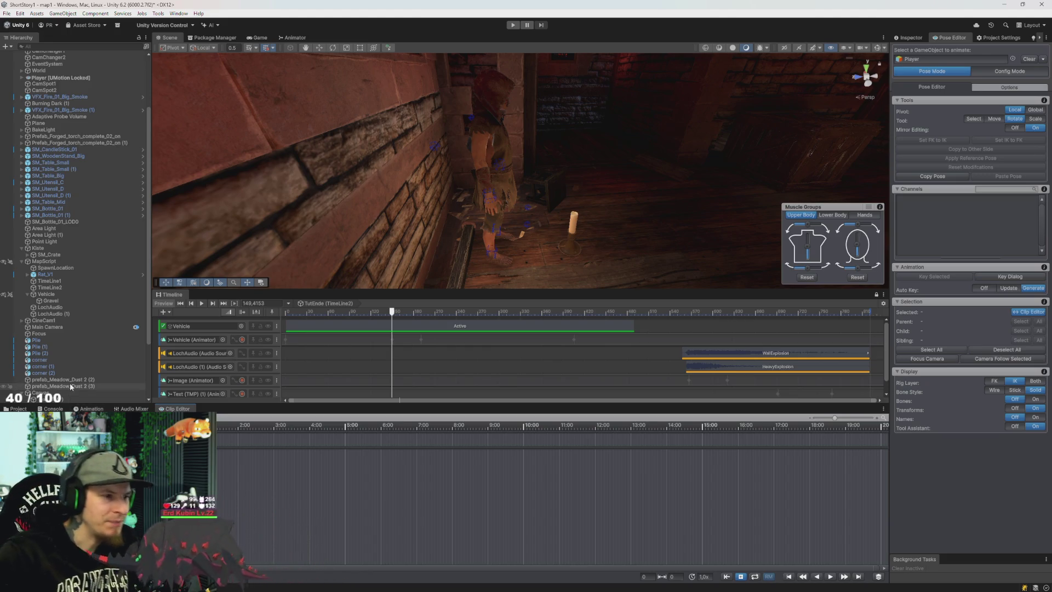
mouse_move(404, 273)
left_mouse_down()
mouse_move(353, 227)
mouse_move(329, 240)
mouse_move(327, 223)
mouse_move(322, 241)
mouse_move(309, 239)
mouse_move(387, 252)
mouse_move(371, 207)
mouse_move(375, 235)
mouse_move(501, 182)
mouse_move(574, 234)
mouse_move(608, 241)
mouse_move(644, 279)
left_mouse_up()
left_click(501, 184)
left_click(644, 279)
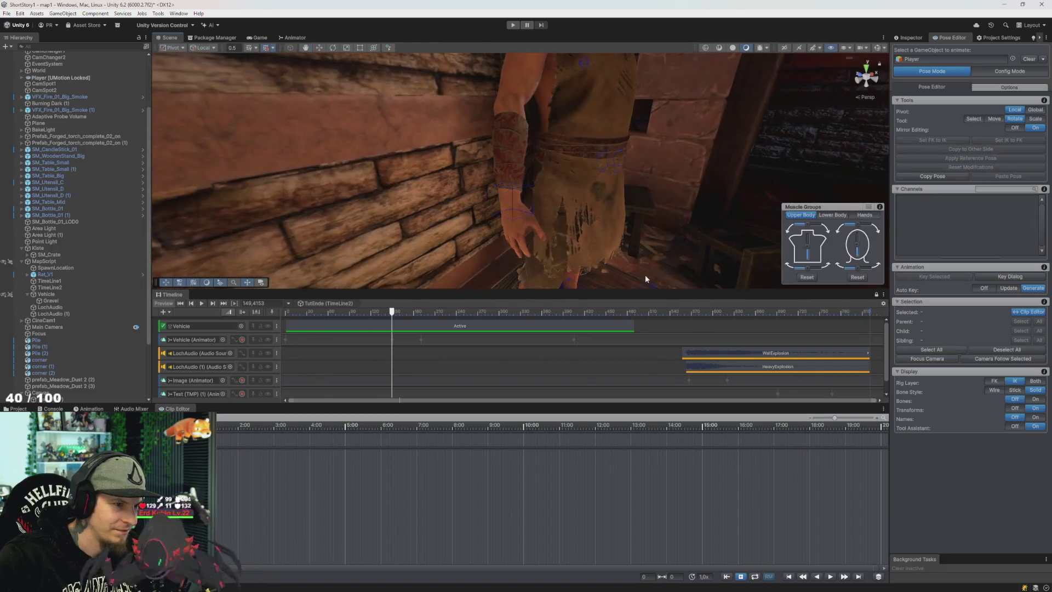
scroll(644, 278, "down", 5)
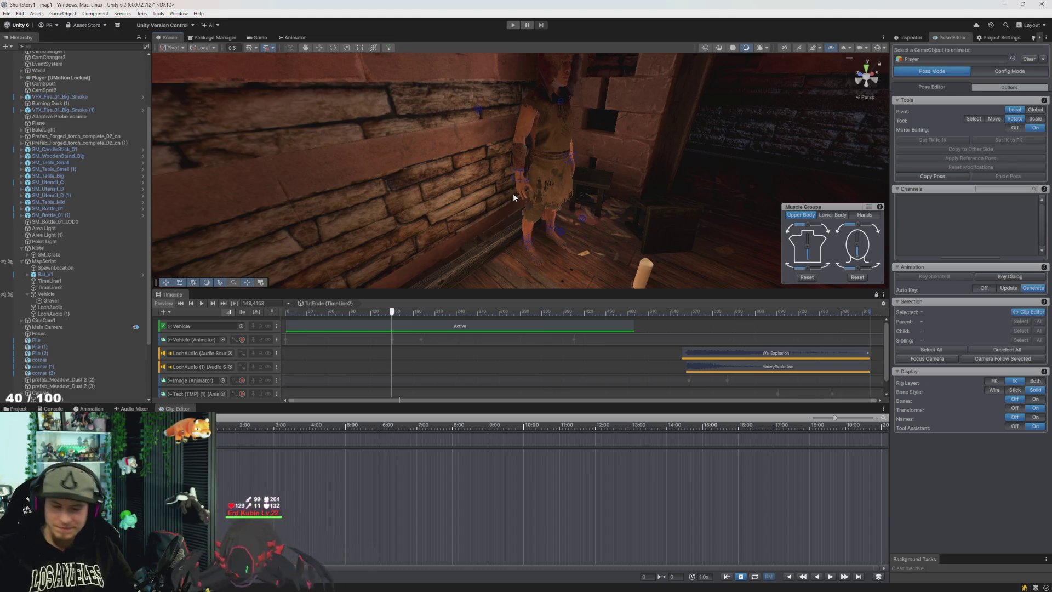
mouse_move(536, 189)
left_mouse_down()
mouse_move(574, 201)
mouse_move(567, 181)
mouse_move(498, 179)
mouse_move(644, 220)
mouse_move(539, 213)
left_mouse_up()
left_click(499, 179)
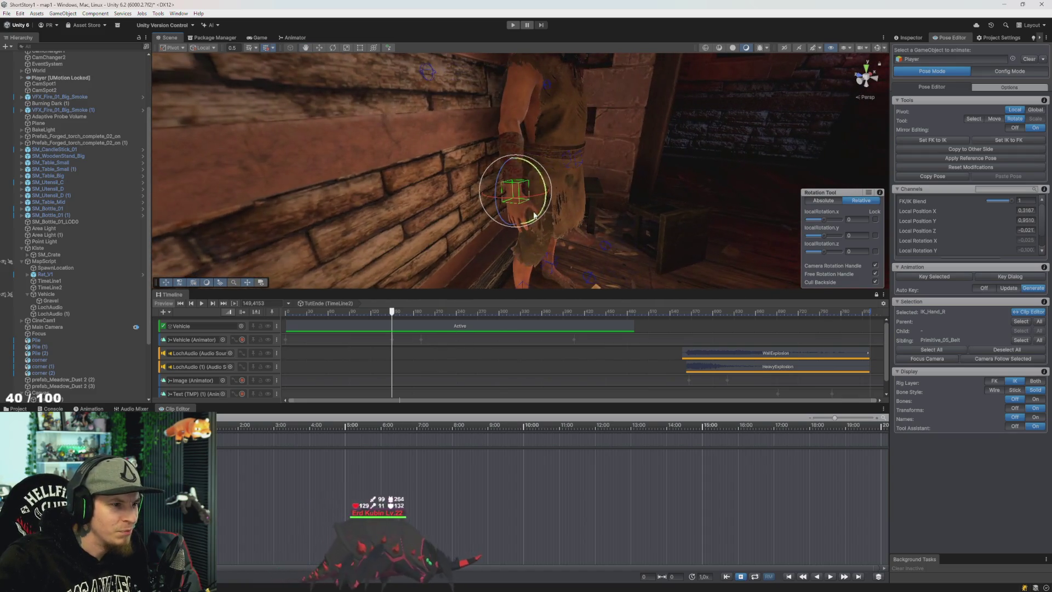
left_click(525, 199)
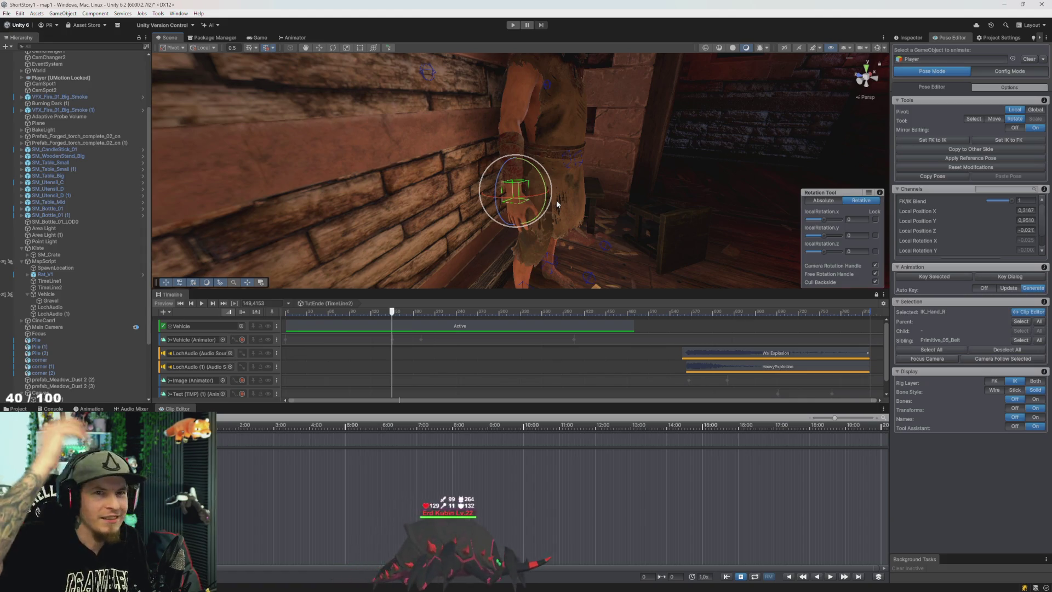
mouse_move(590, 211)
left_mouse_down()
mouse_move(612, 223)
mouse_move(537, 189)
mouse_move(617, 212)
mouse_move(591, 202)
mouse_move(609, 189)
mouse_move(605, 208)
mouse_move(617, 206)
mouse_move(600, 196)
mouse_move(610, 201)
mouse_move(590, 203)
mouse_move(586, 186)
left_mouse_up()
key("w")
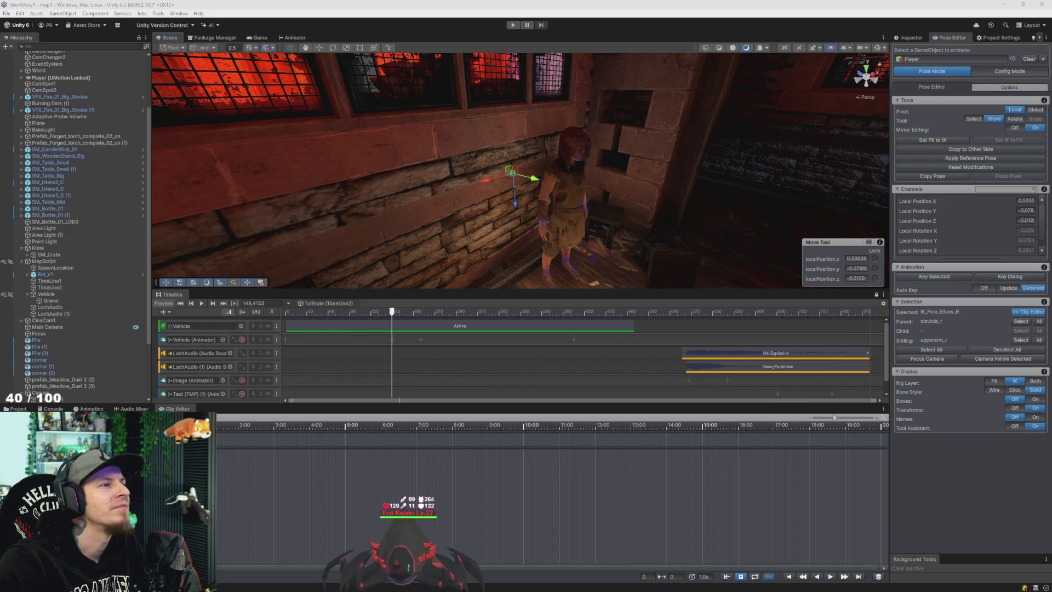
key("alt+Tab")
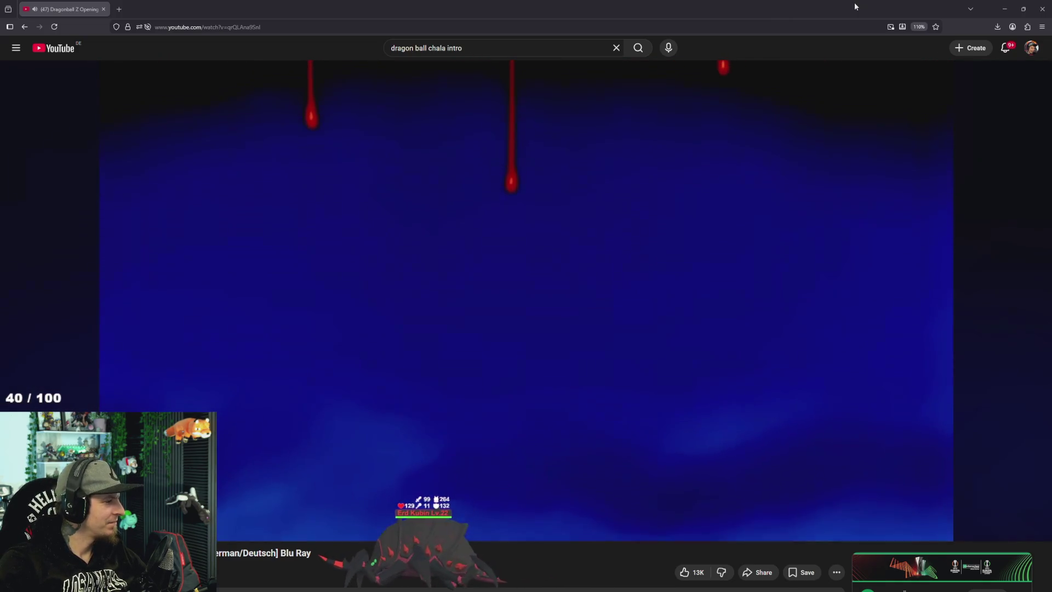
key("alt+Tab")
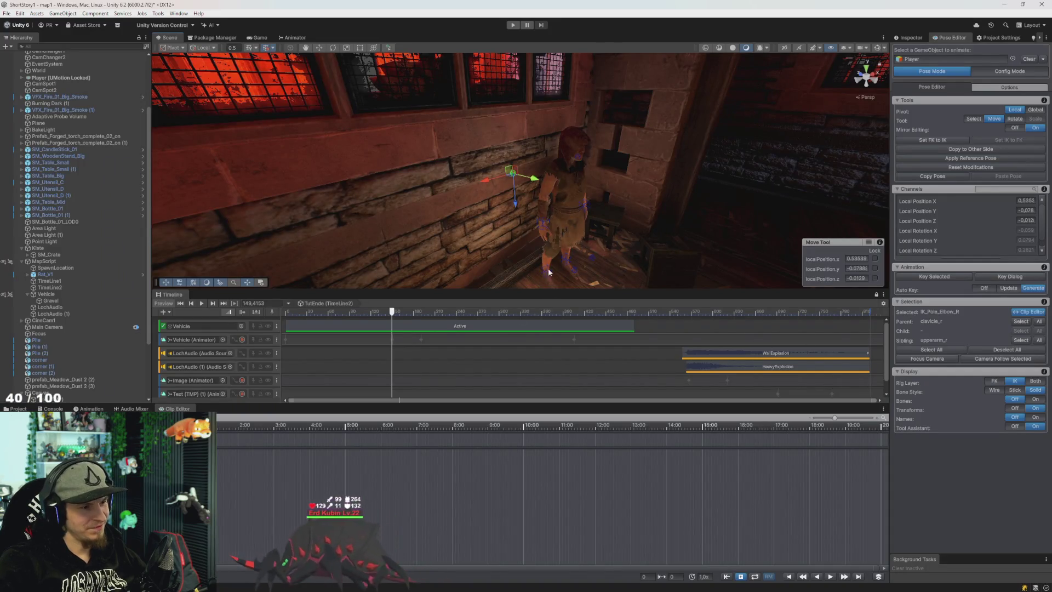
Select the IK_Hand_R handle, return the playhead to the 2:00 mark, and select all bones
left_click_drag(579, 205, 667, 256)
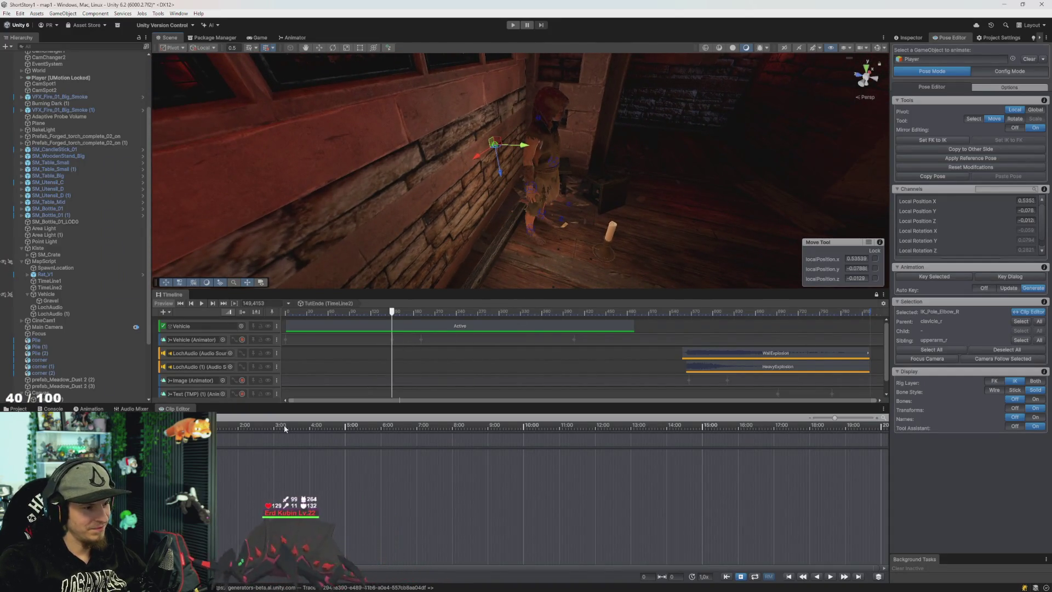
left_click_drag(404, 429, 442, 427)
left_click(534, 196)
left_click_drag(534, 196, 639, 236)
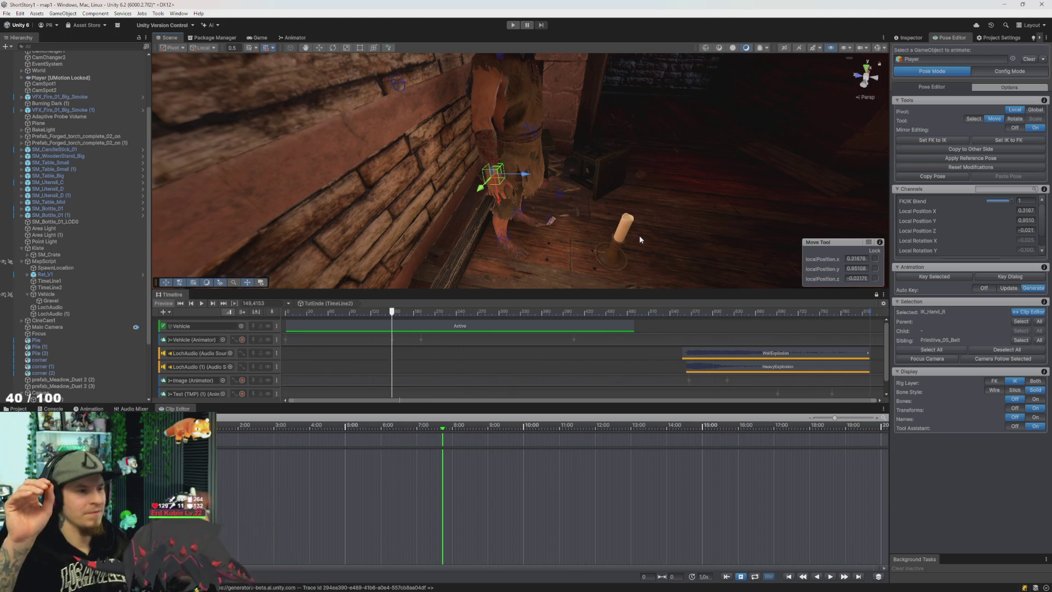
mouse_move(597, 215)
left_mouse_down()
mouse_move(618, 189)
mouse_move(582, 226)
left_mouse_up()
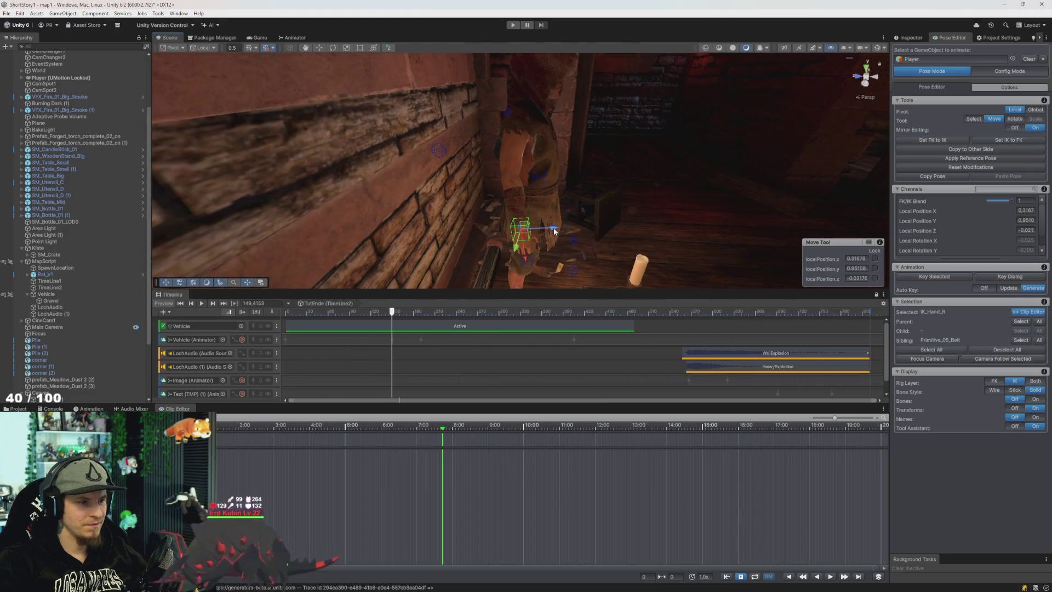
left_click(243, 431)
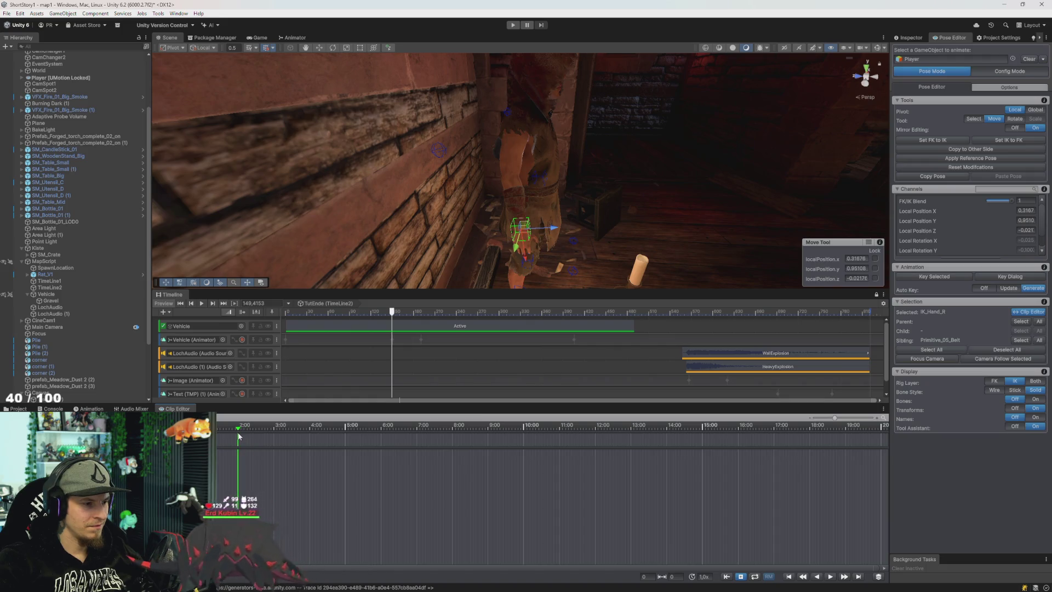
left_click(932, 350)
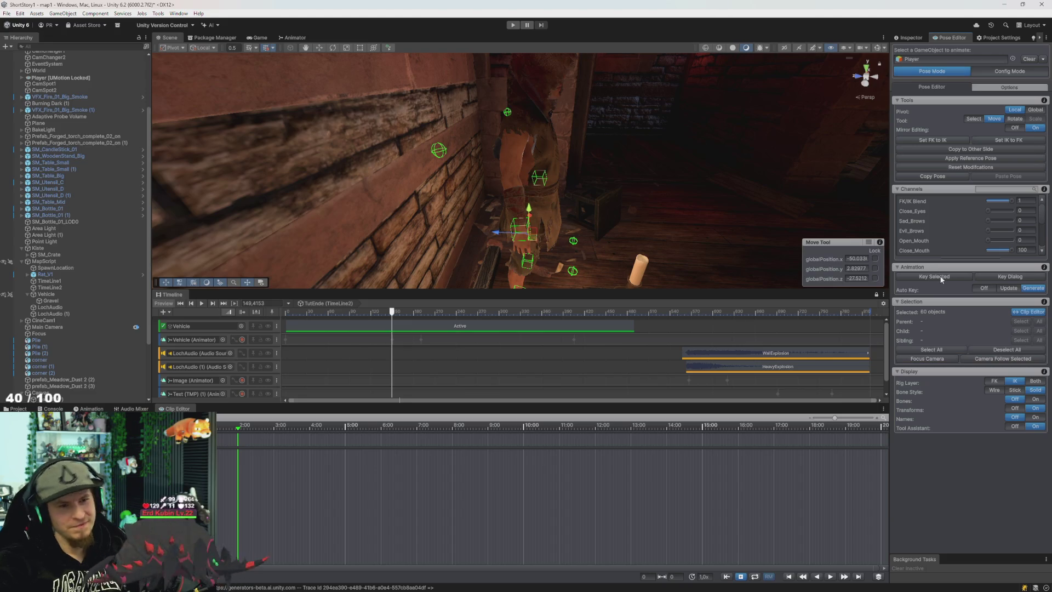
Key All bones at 2:00, move the playhead to 8:00, and switch to the YouTube video
right_click(941, 279)
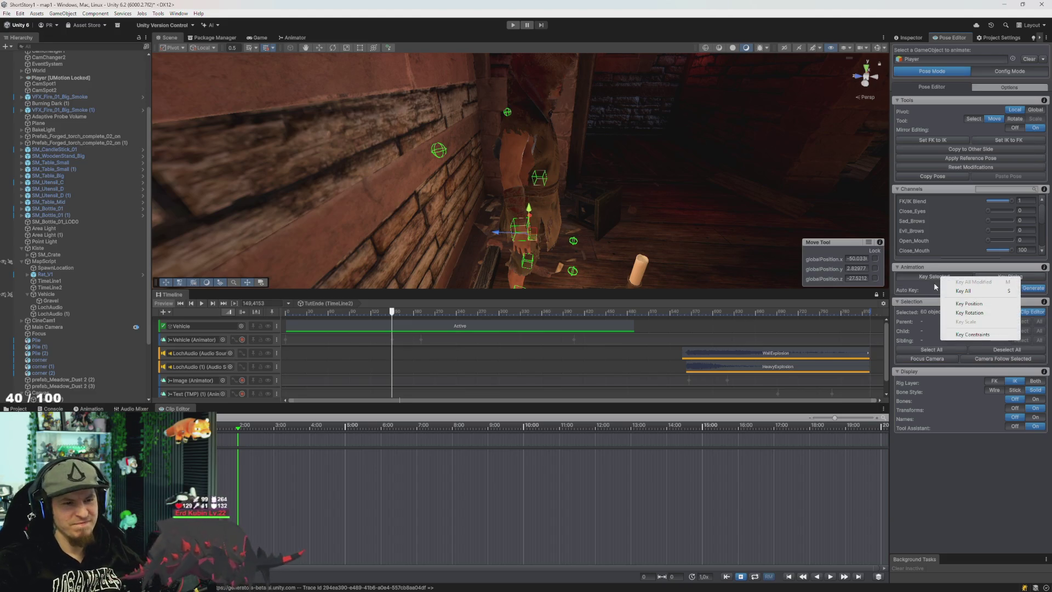
left_click(964, 291)
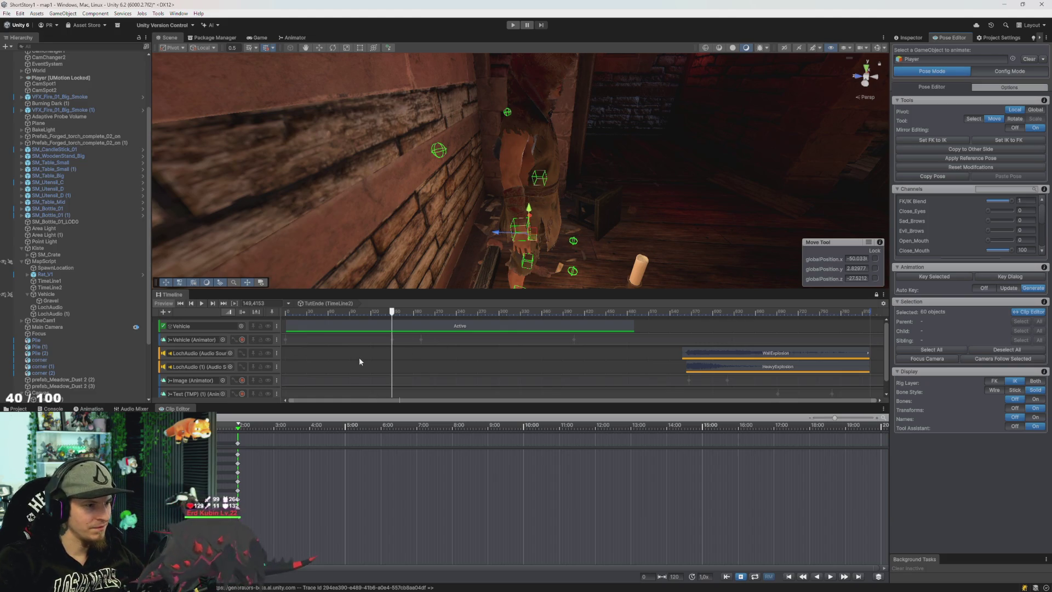
left_click_drag(310, 445, 458, 452)
key("alt+Tab")
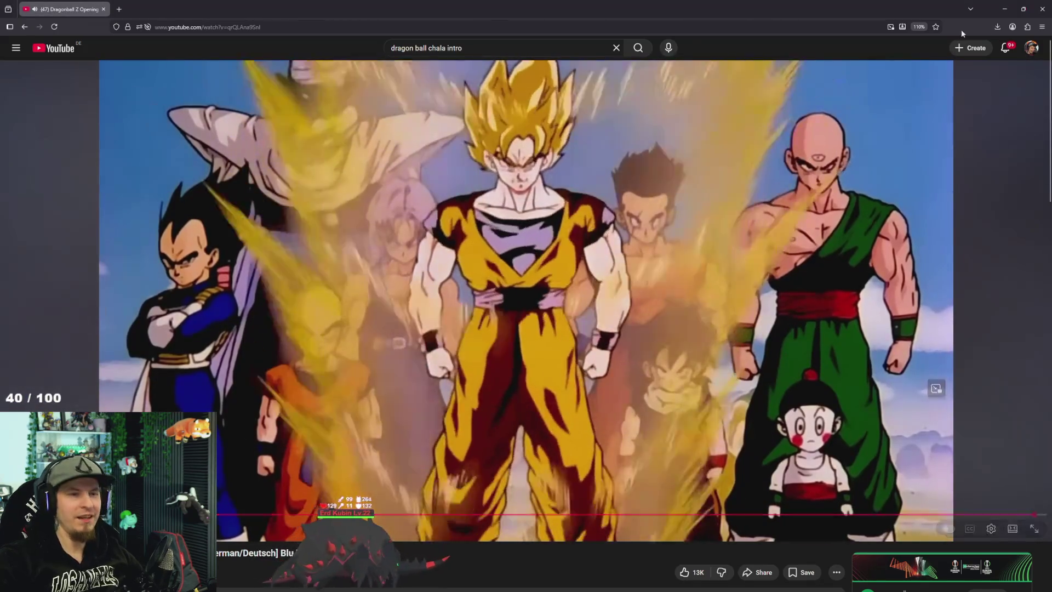
Close the browser, deselect the bones, switch to the Rotate tool, and scrub around 8:00
left_click(1044, 17)
mouse_move(629, 204)
left_mouse_down()
mouse_move(646, 238)
mouse_move(570, 296)
left_mouse_up()
left_click(504, 502)
key("e")
mouse_move(456, 429)
left_mouse_down()
mouse_move(332, 431)
mouse_move(475, 443)
left_mouse_up()
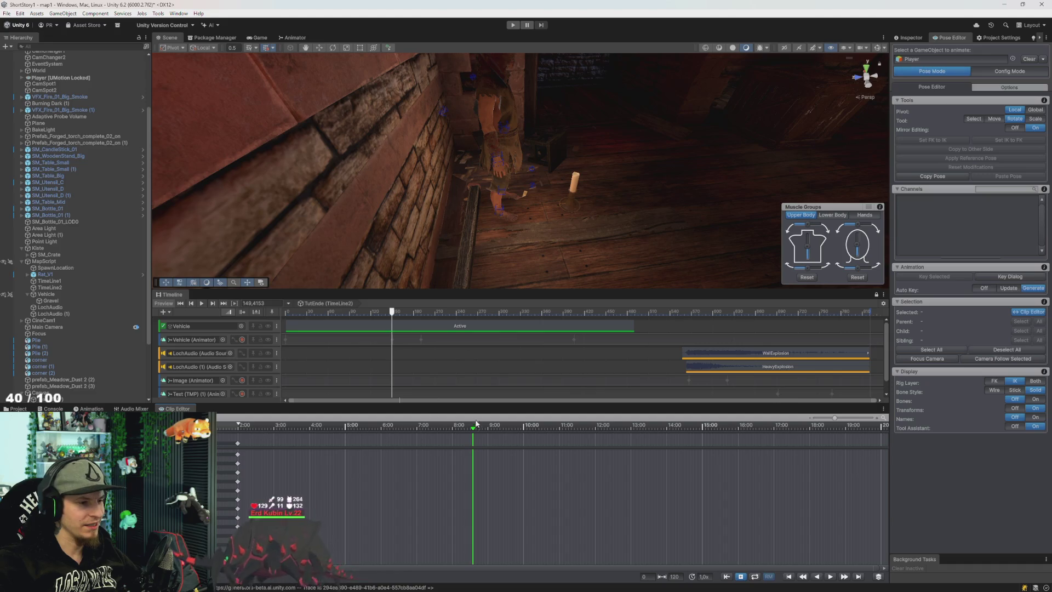
Put the clip at the 5:00 mark and the scene timeline at frame 127
left_click(339, 437)
left_click_drag(341, 437, 342, 438)
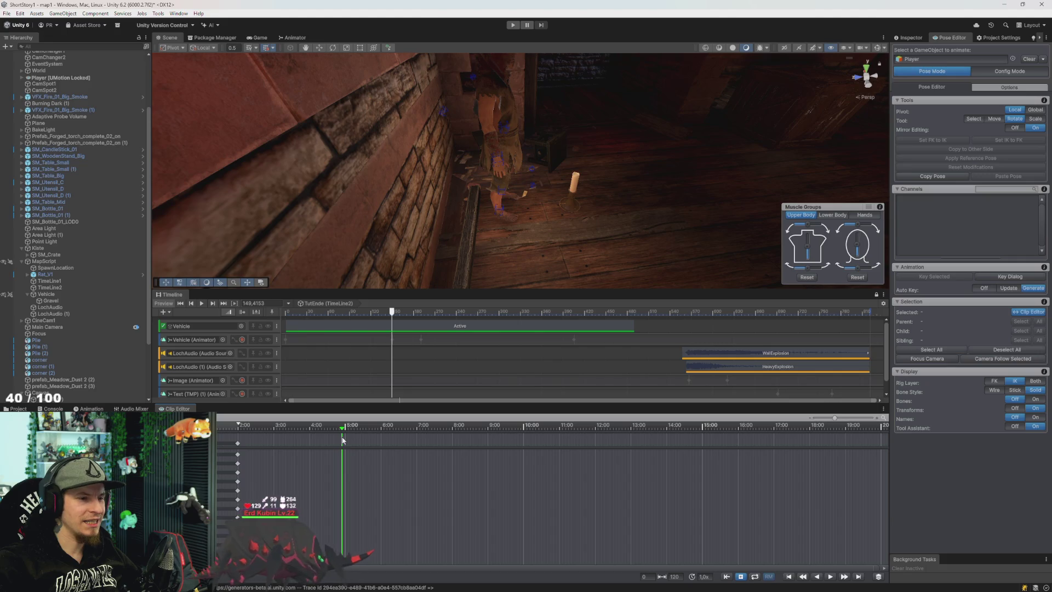
mouse_move(393, 316)
left_mouse_down()
mouse_move(535, 315)
mouse_move(345, 316)
mouse_move(419, 328)
left_mouse_up()
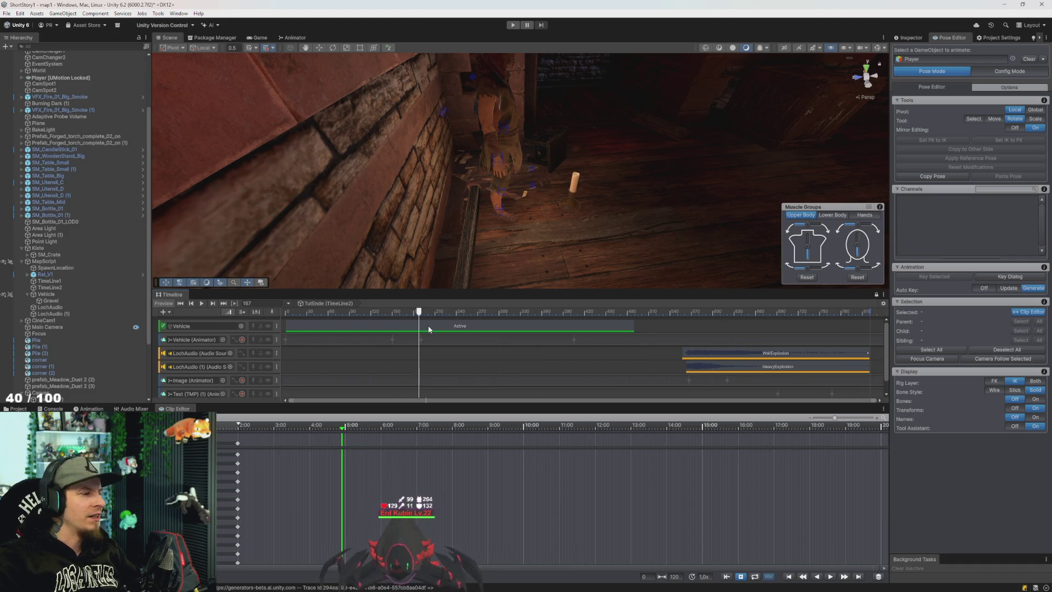
mouse_move(421, 312)
left_mouse_down()
mouse_move(408, 311)
mouse_move(440, 311)
left_mouse_up()
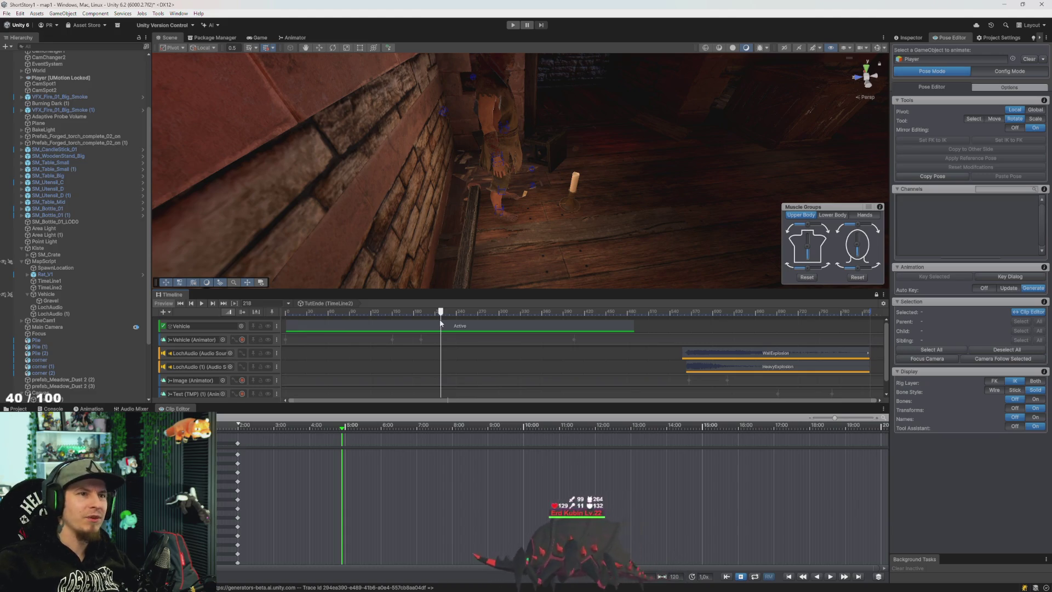
mouse_move(445, 313)
left_mouse_down()
mouse_move(368, 316)
mouse_move(509, 315)
mouse_move(378, 317)
mouse_move(439, 327)
left_mouse_up()
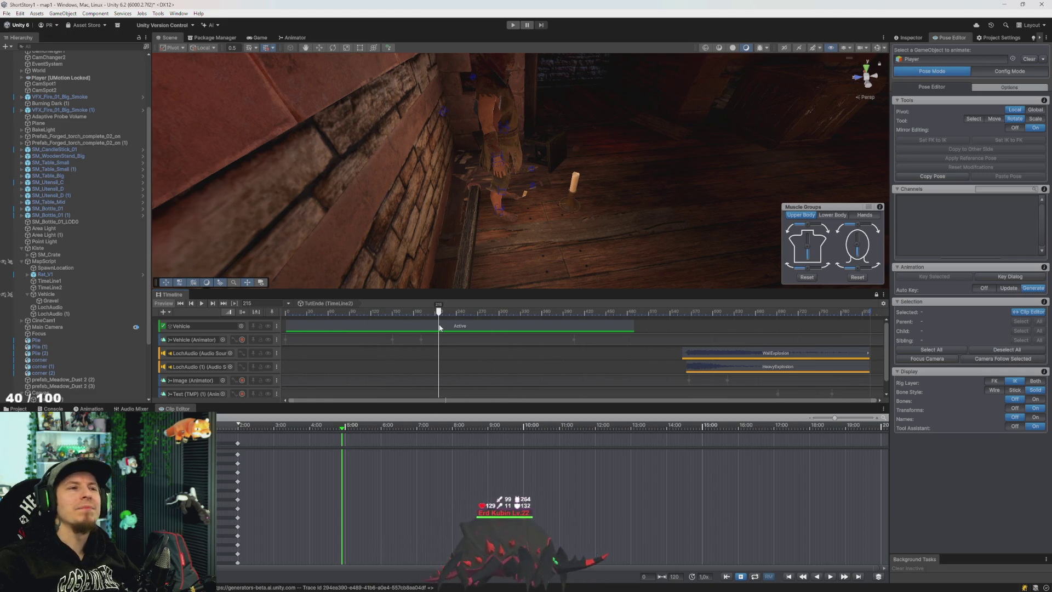
left_click(433, 313)
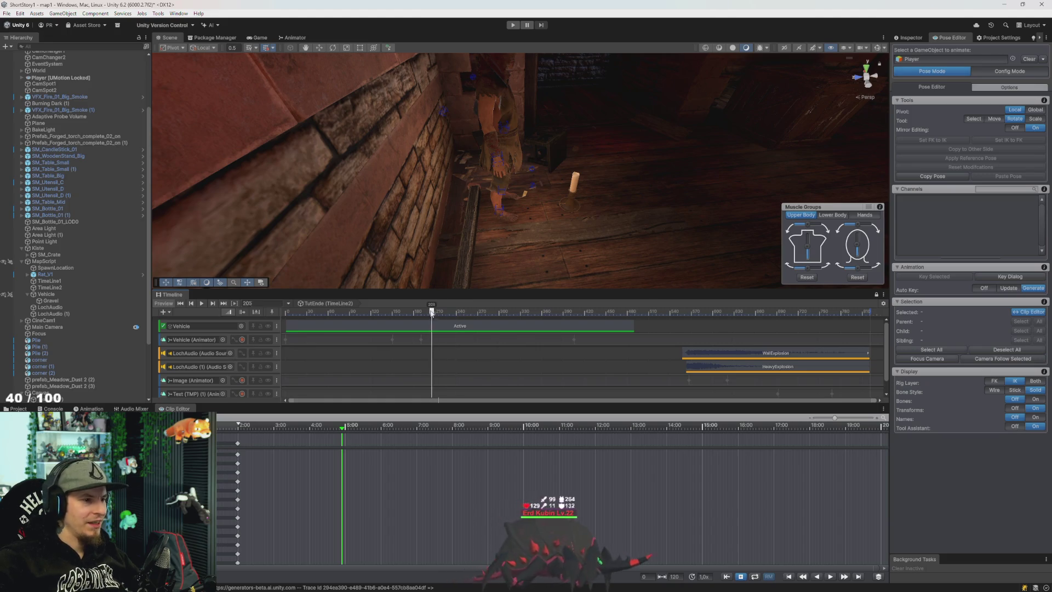
mouse_move(429, 312)
left_mouse_down()
mouse_move(371, 314)
mouse_move(377, 305)
left_mouse_up()
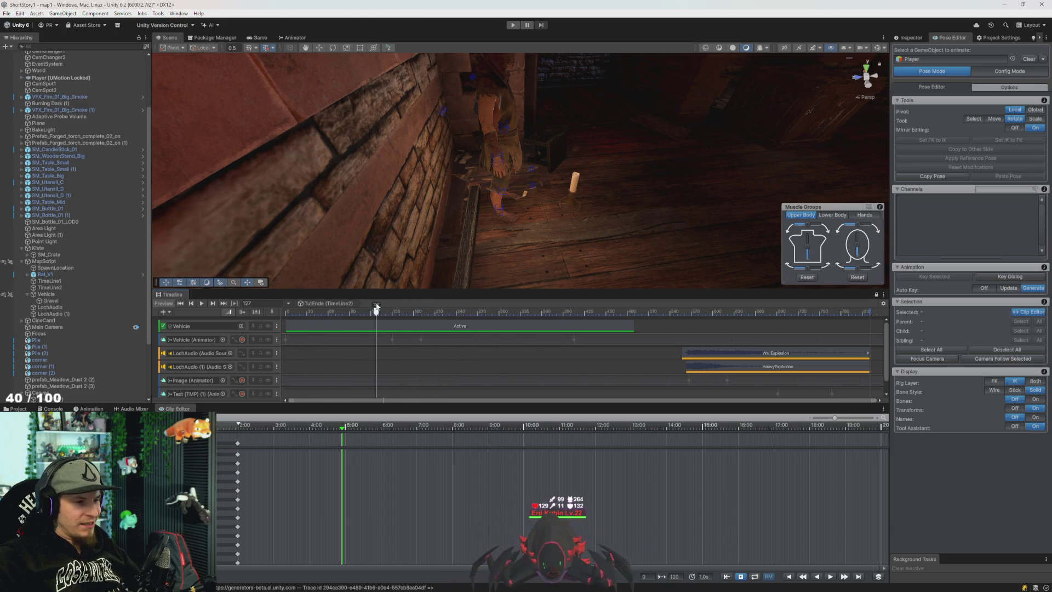
mouse_move(346, 435)
left_mouse_down()
mouse_move(284, 425)
mouse_move(344, 432)
left_mouse_up()
Select the right-hand IK target IK_Hand_R with the Move tool active
mouse_move(487, 178)
left_mouse_down()
mouse_move(549, 175)
mouse_move(449, 211)
mouse_move(482, 207)
mouse_move(426, 239)
mouse_move(482, 216)
mouse_move(517, 131)
mouse_move(593, 168)
left_mouse_up()
left_click(487, 183)
key("w")
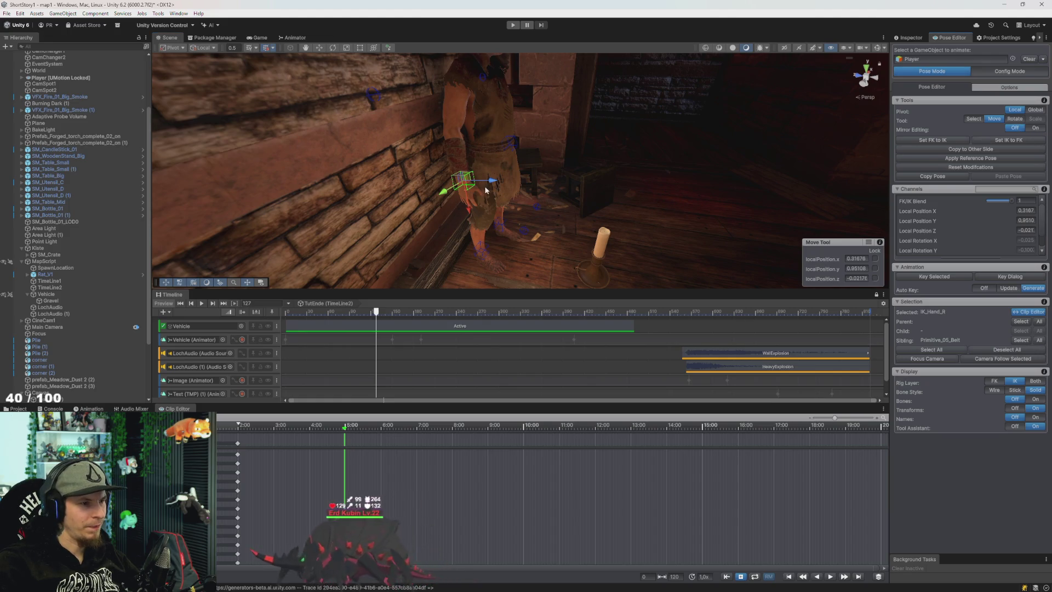
Raise IK_Hand_R up in front of the chest, adjusting its rotation
mouse_move(501, 178)
left_mouse_down()
mouse_move(543, 177)
mouse_move(538, 154)
mouse_move(591, 160)
mouse_move(512, 172)
mouse_move(530, 195)
mouse_move(501, 202)
mouse_move(512, 204)
mouse_move(526, 165)
mouse_move(598, 132)
left_mouse_up()
key("e")
key("w")
mouse_move(564, 189)
left_mouse_down()
mouse_move(560, 145)
mouse_move(561, 163)
mouse_move(451, 163)
mouse_move(540, 126)
mouse_move(494, 132)
mouse_move(389, 113)
left_mouse_up()
Drag IK_Pole_Elbow_R to set the right elbow's bend direction
left_click(511, 117)
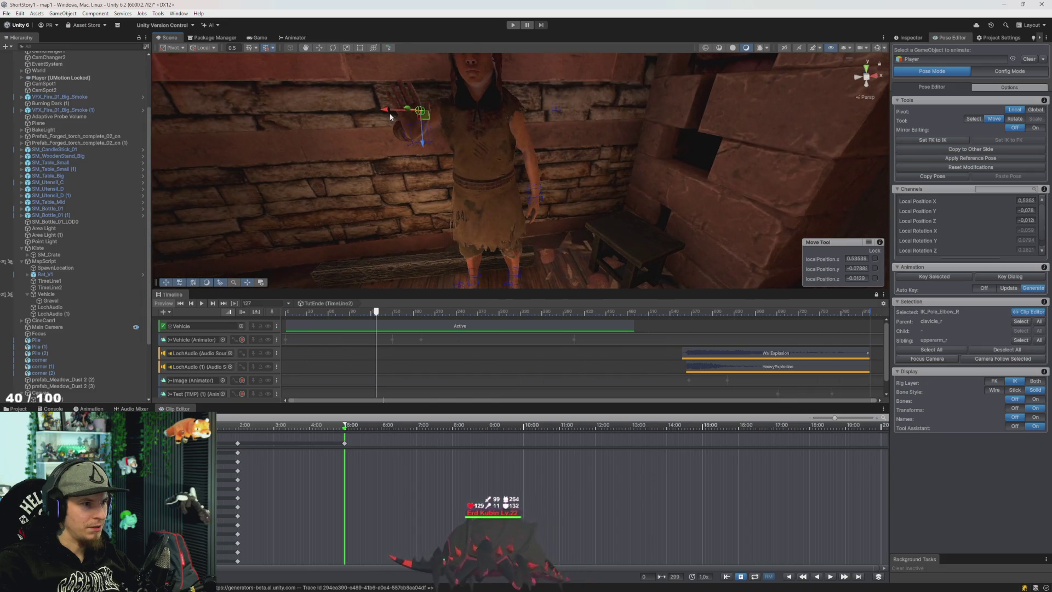
mouse_move(461, 113)
left_mouse_down()
mouse_move(455, 125)
mouse_move(605, 137)
left_mouse_up()
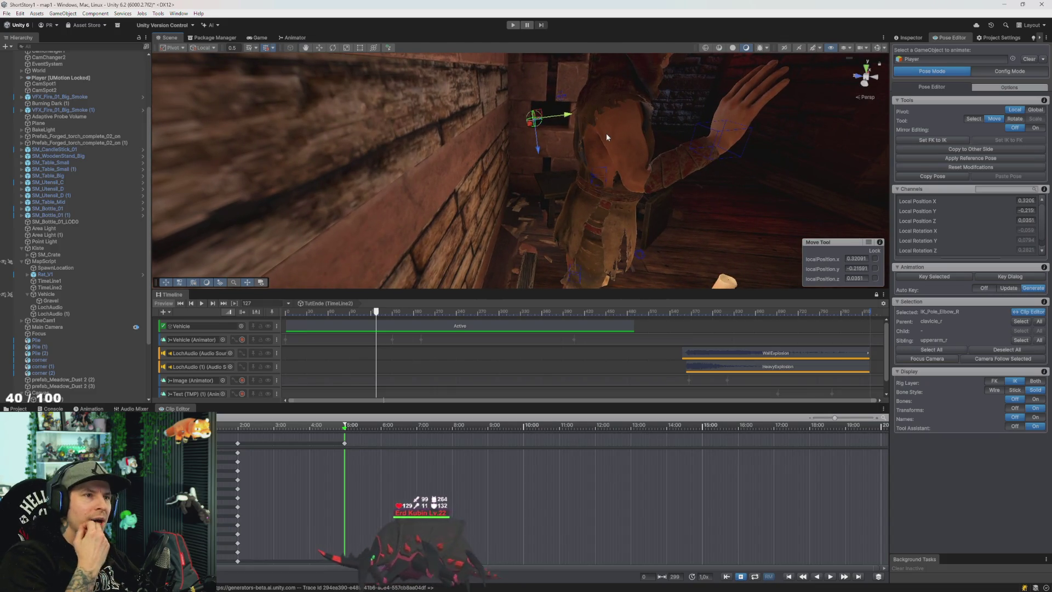
mouse_move(606, 133)
left_mouse_down("alt")
mouse_move(494, 51)
mouse_move(544, 161)
mouse_move(532, 225)
mouse_move(417, 201)
mouse_move(665, 192)
mouse_move(693, 175)
mouse_move(681, 155)
mouse_move(747, 235)
mouse_move(751, 215)
mouse_move(699, 222)
left_mouse_up("alt")
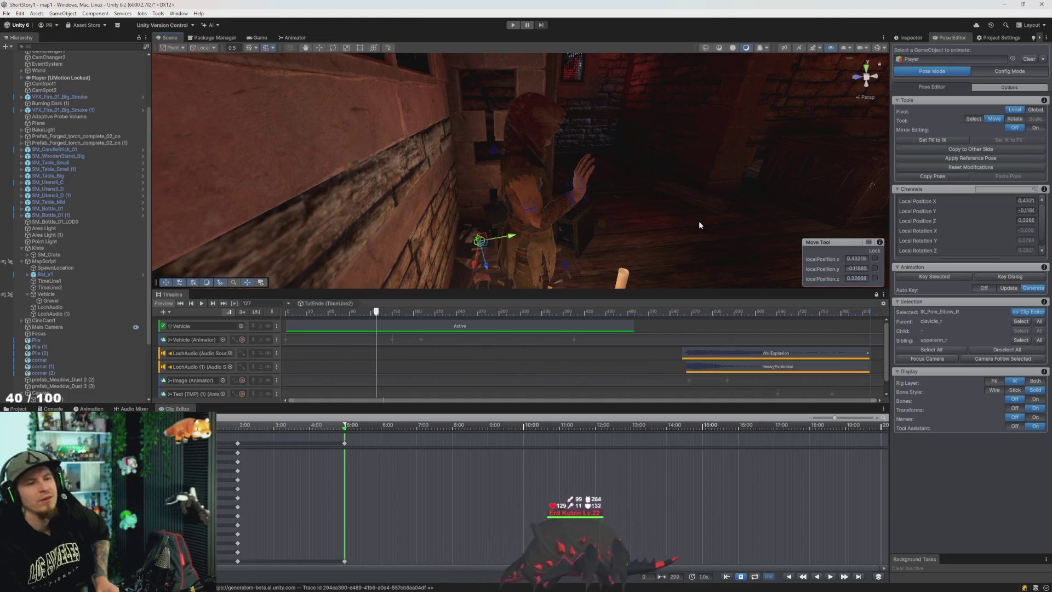
Lower the right hand slightly and switch Mirror Editing on
left_click(584, 186)
mouse_move(578, 169)
left_mouse_down()
mouse_move(547, 176)
mouse_move(417, 156)
mouse_move(429, 171)
mouse_move(526, 185)
left_mouse_up()
scroll(417, 156, "down", 5)
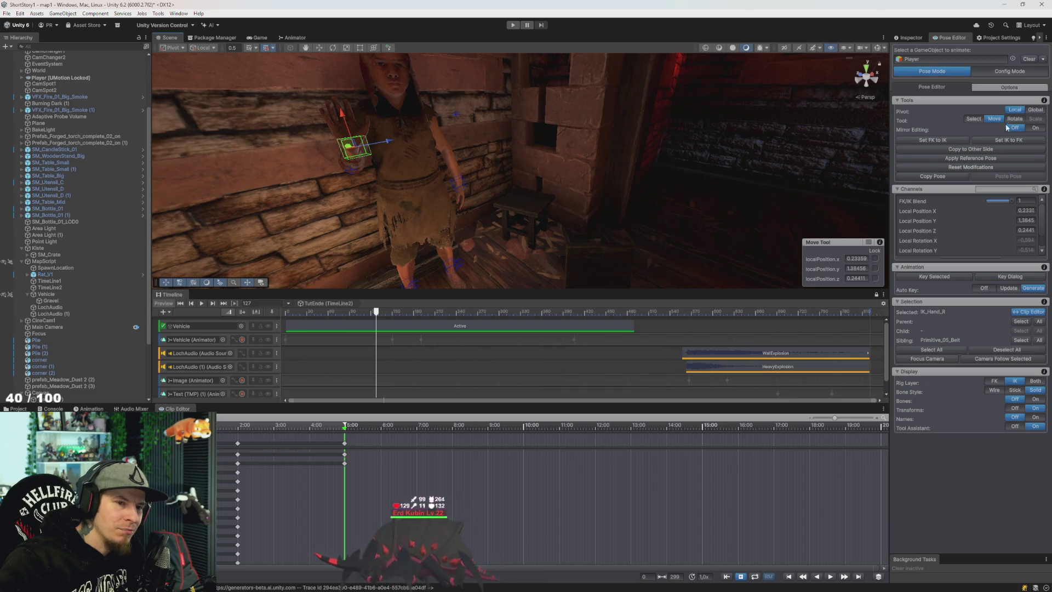
left_click(1036, 129)
With mirroring on, rotate IK_Hand_R so both hands turn together
mouse_move(454, 167)
left_mouse_down()
mouse_move(395, 181)
mouse_move(386, 217)
left_mouse_up()
left_click(372, 189)
mouse_move(522, 200)
left_mouse_down()
mouse_move(559, 159)
mouse_move(498, 147)
mouse_move(473, 165)
mouse_move(557, 181)
mouse_move(743, 183)
mouse_move(629, 183)
mouse_move(645, 154)
left_mouse_up()
left_click(527, 157)
key("e")
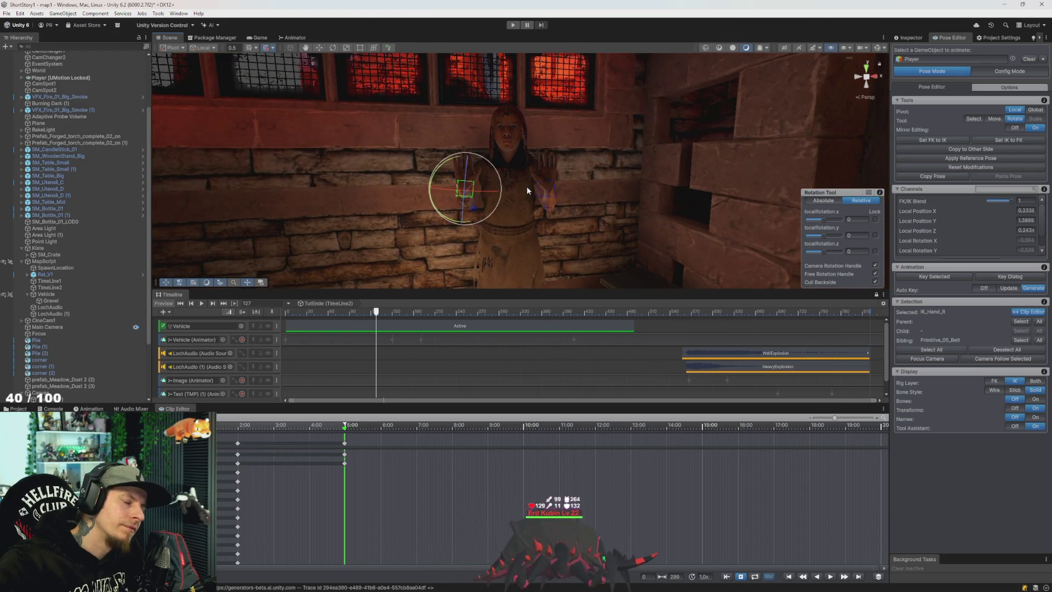
key("w")
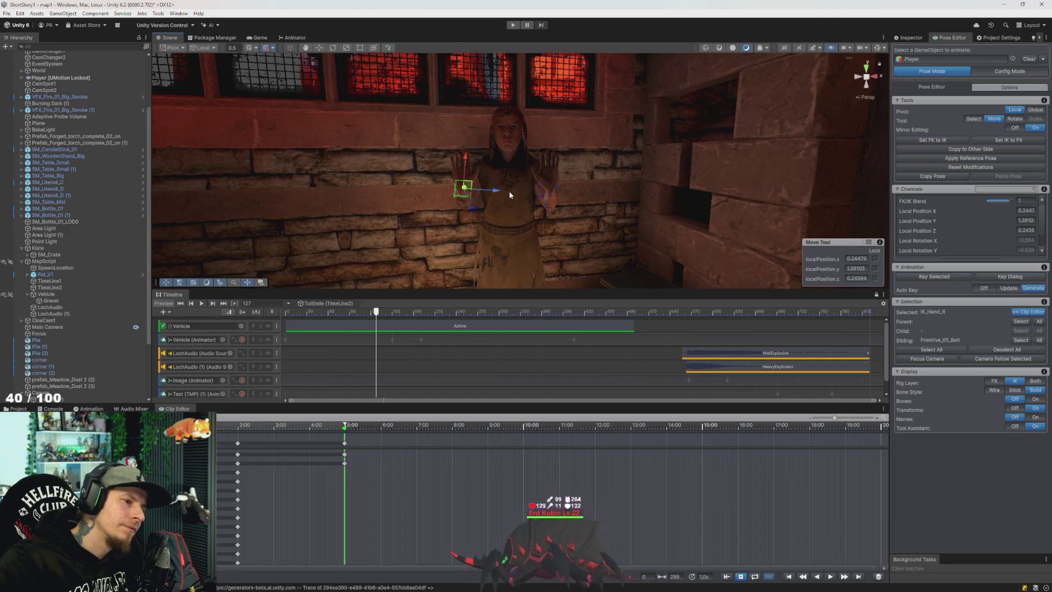
Shift the right hand sideways along X, then turn Mirror Editing off
mouse_move(510, 195)
left_mouse_down()
mouse_move(750, 186)
mouse_move(822, 241)
mouse_move(945, 285)
left_mouse_up()
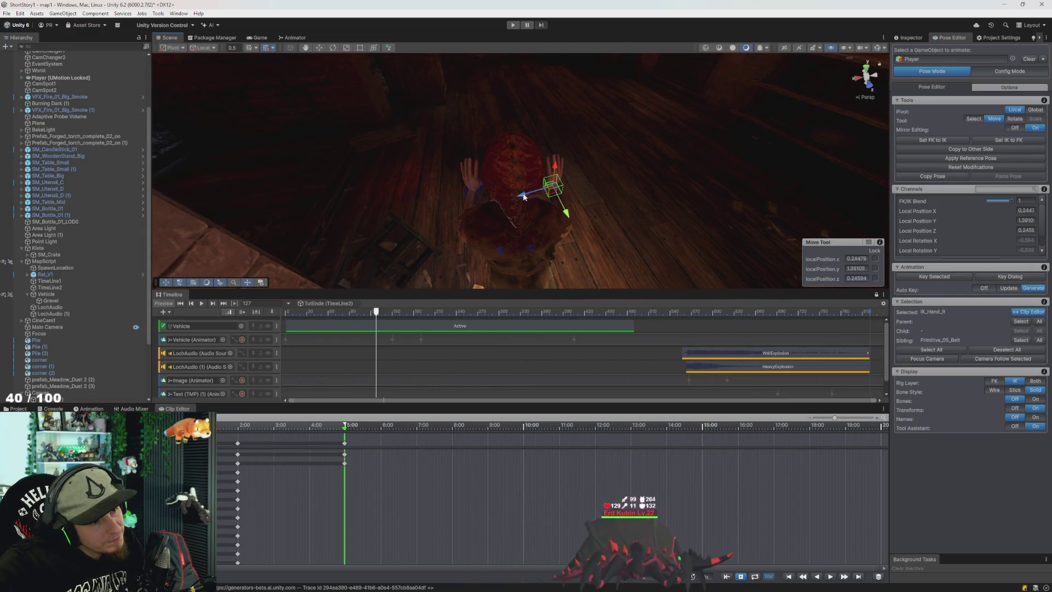
left_click_drag(523, 196, 529, 197)
mouse_move(596, 207)
left_mouse_down()
mouse_move(622, 219)
mouse_move(252, 153)
mouse_move(249, 139)
mouse_move(258, 194)
mouse_move(535, 227)
mouse_move(689, 222)
mouse_move(699, 188)
mouse_move(690, 207)
mouse_move(493, 208)
mouse_move(241, 176)
mouse_move(266, 160)
mouse_move(415, 216)
mouse_move(402, 155)
mouse_move(493, 246)
mouse_move(603, 281)
mouse_move(643, 251)
mouse_move(375, 237)
mouse_move(413, 272)
mouse_move(483, 182)
mouse_move(509, 181)
left_mouse_up()
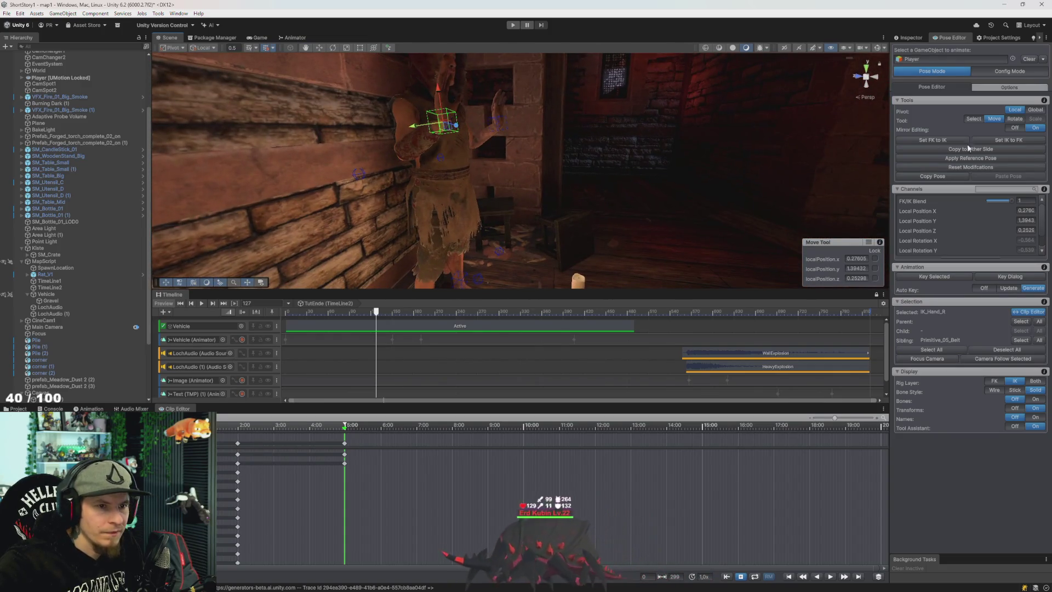
left_click(1016, 127)
left_click_drag(479, 215, 488, 199)
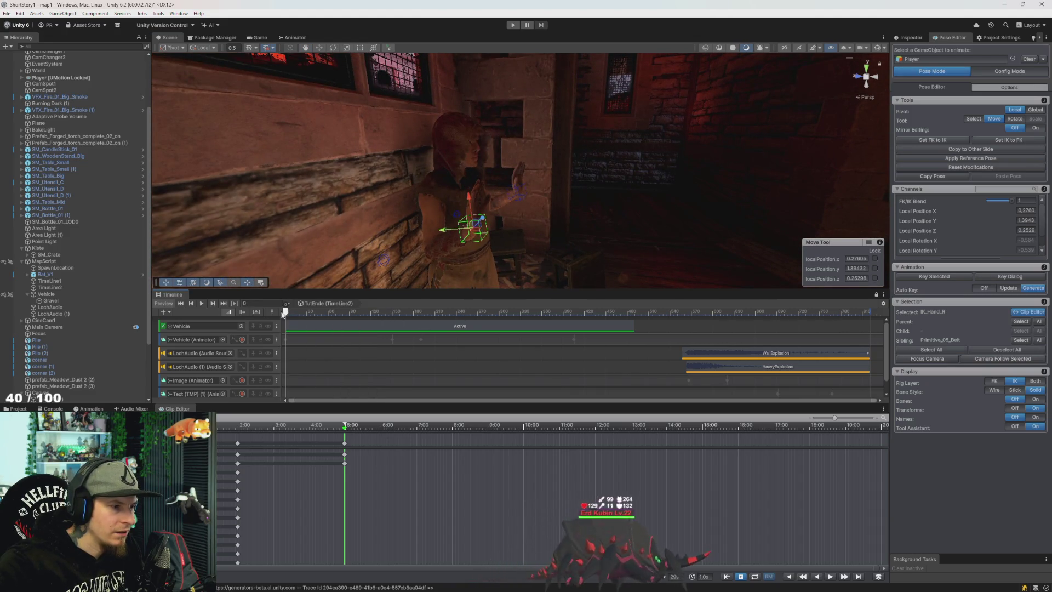
Preview the clip and drag the 5:00 keyframes back to about 3:00
key("space")
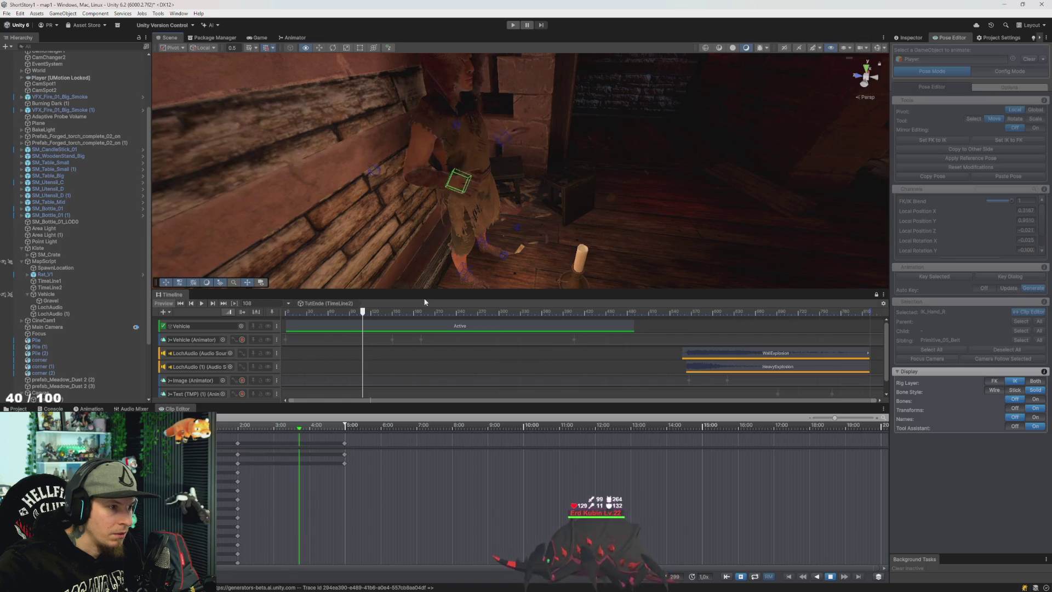
left_click(345, 447)
left_click_drag(345, 447, 275, 454)
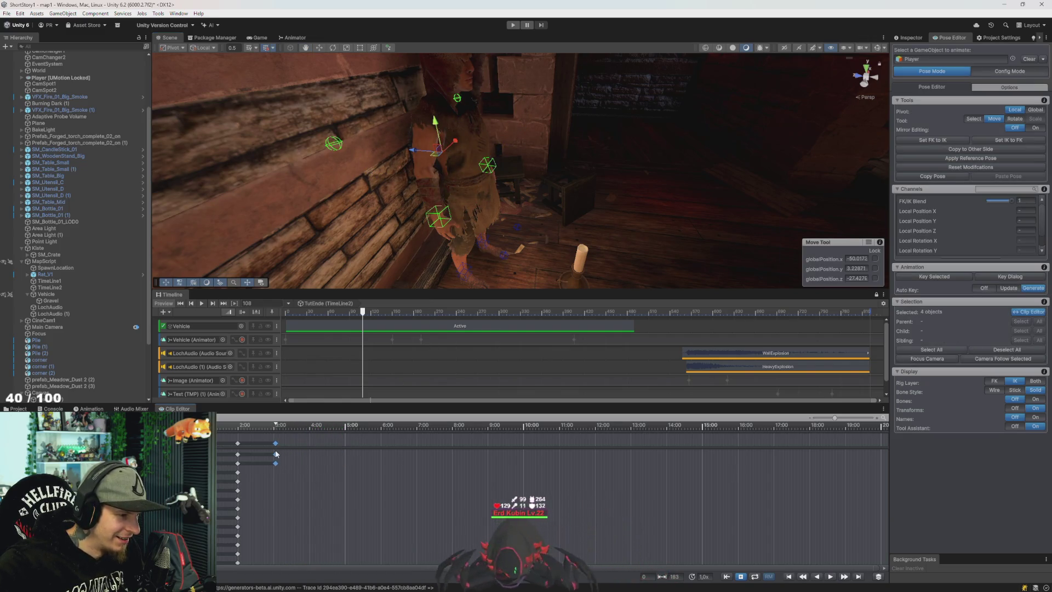
key("space")
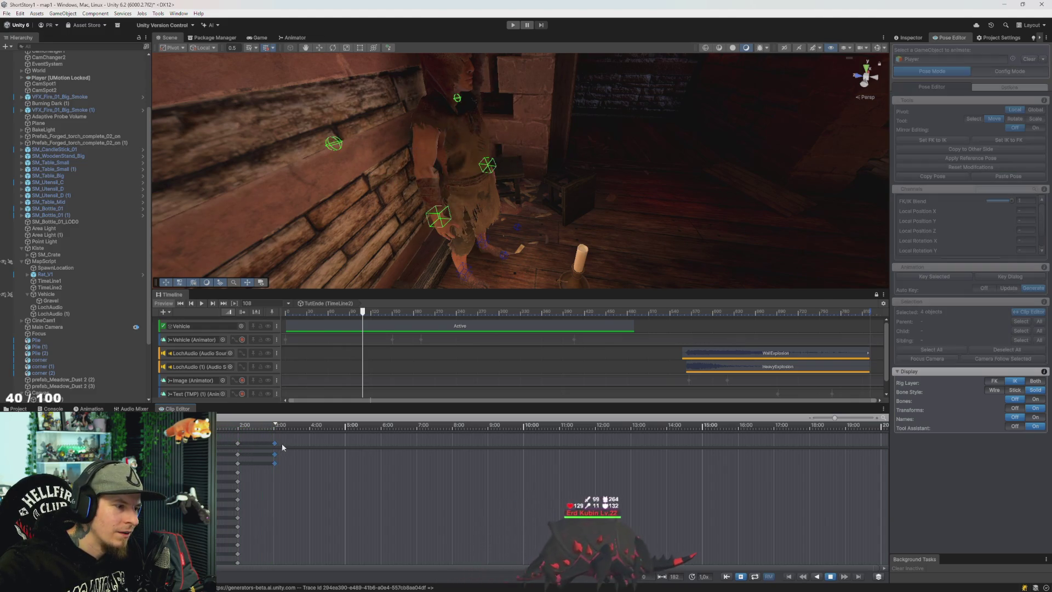
left_click(251, 445)
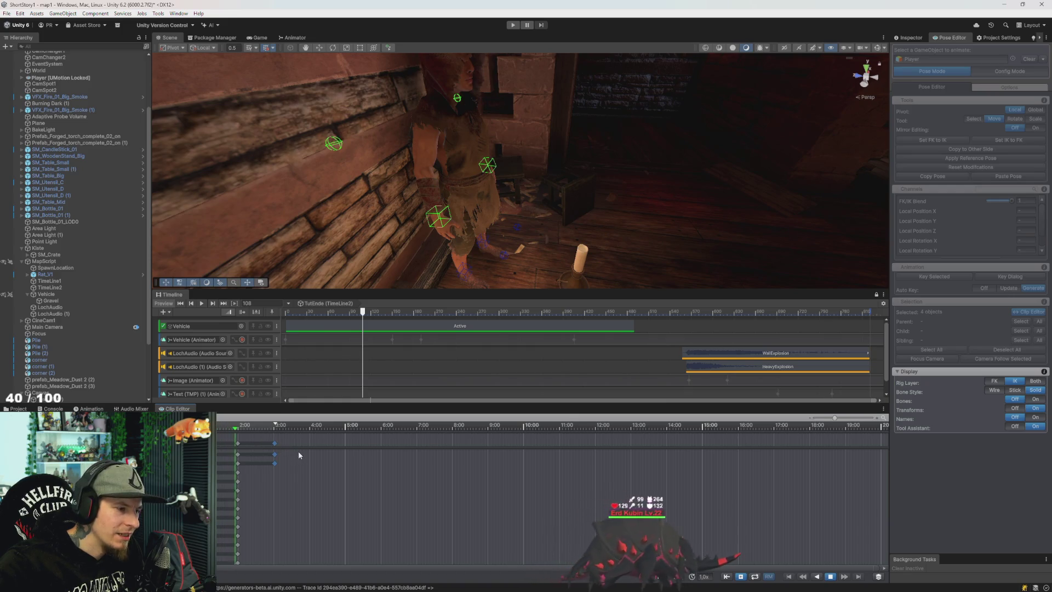
key("space")
Move the selected keys to about 2:25 and shift all bones' keys earlier
scroll(247, 478, "up", 3)
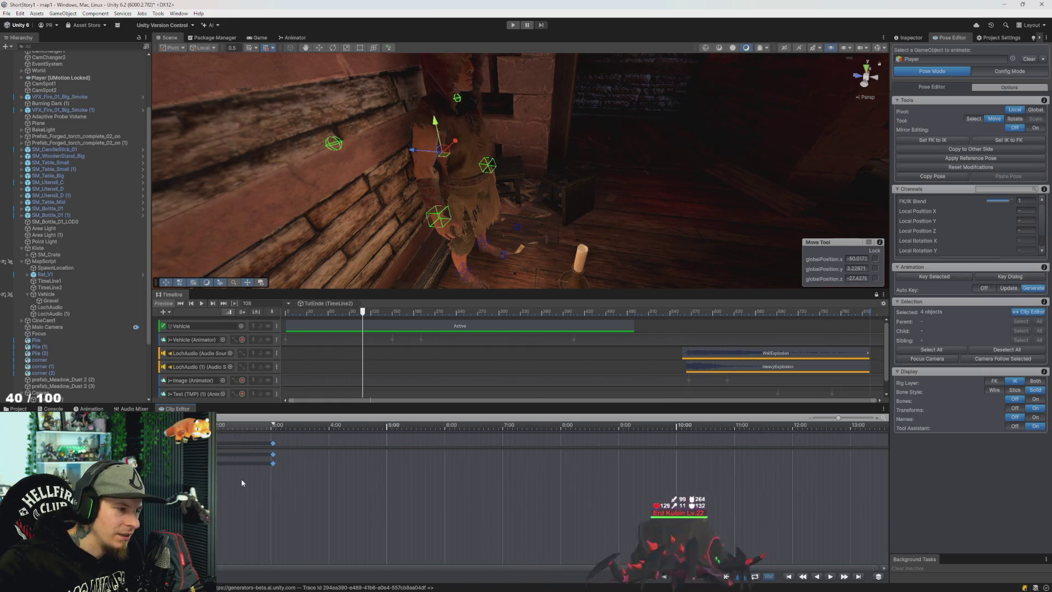
scroll(237, 482, "left", 3)
left_click_drag(369, 444, 252, 448)
key("e")
left_click(320, 436)
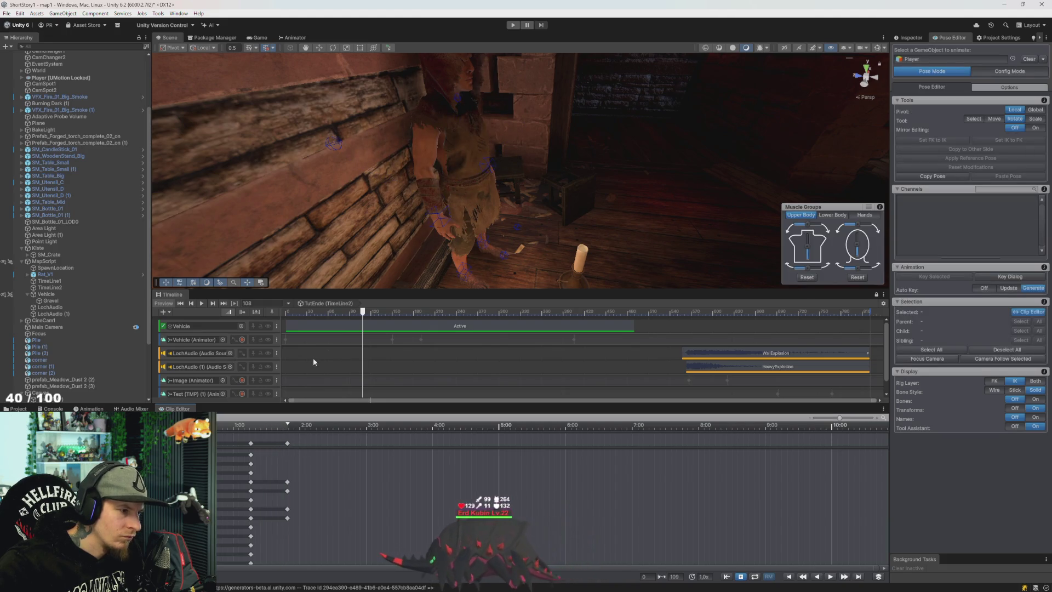
left_click(487, 164)
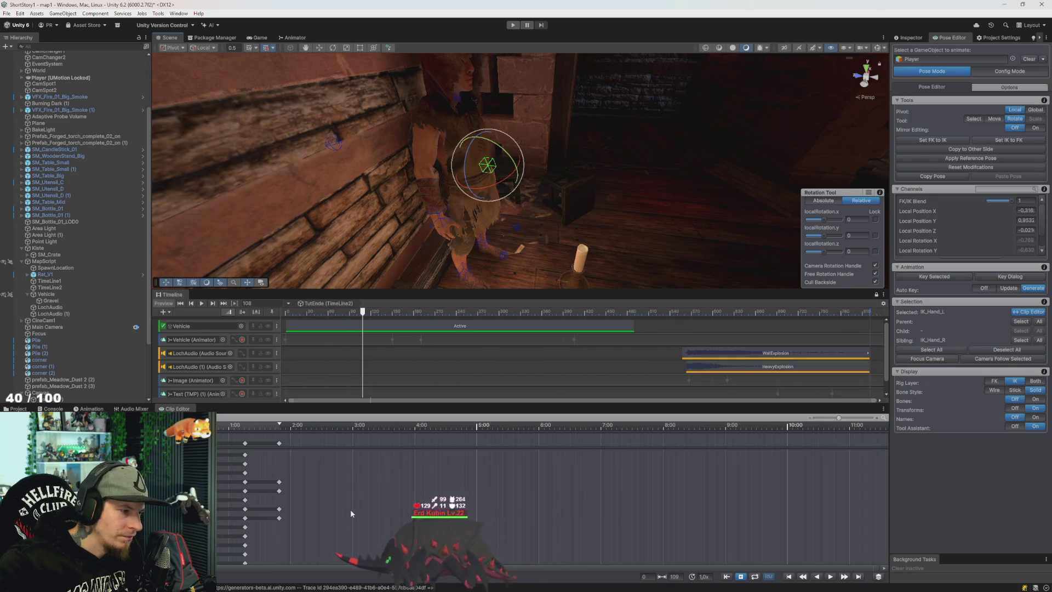
Box-select IK_Hand_L's latest keys and drag them to about 2:00
scroll(317, 489, "down", 1)
left_click_drag(291, 476, 281, 492)
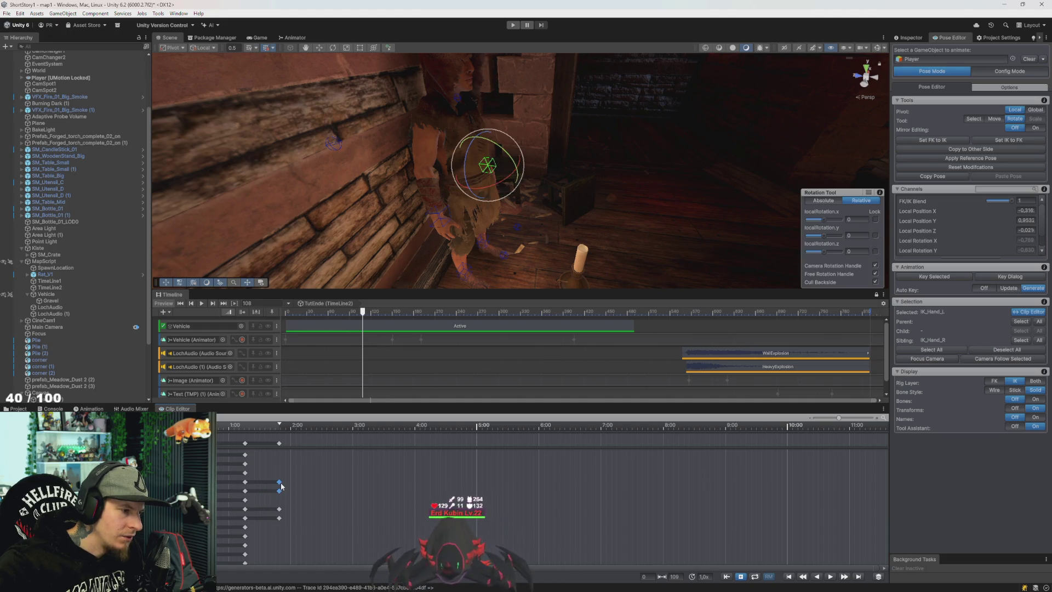
left_click_drag(280, 482, 308, 487)
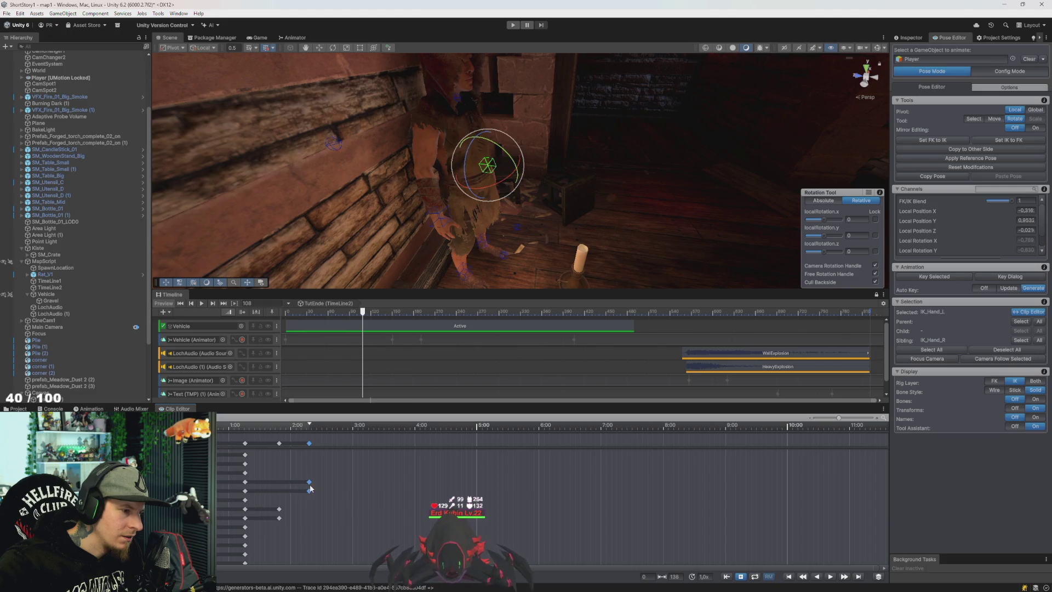
mouse_move(295, 478)
left_mouse_down()
mouse_move(246, 497)
mouse_move(294, 491)
left_mouse_up()
key("q")
key("w")
key("e")
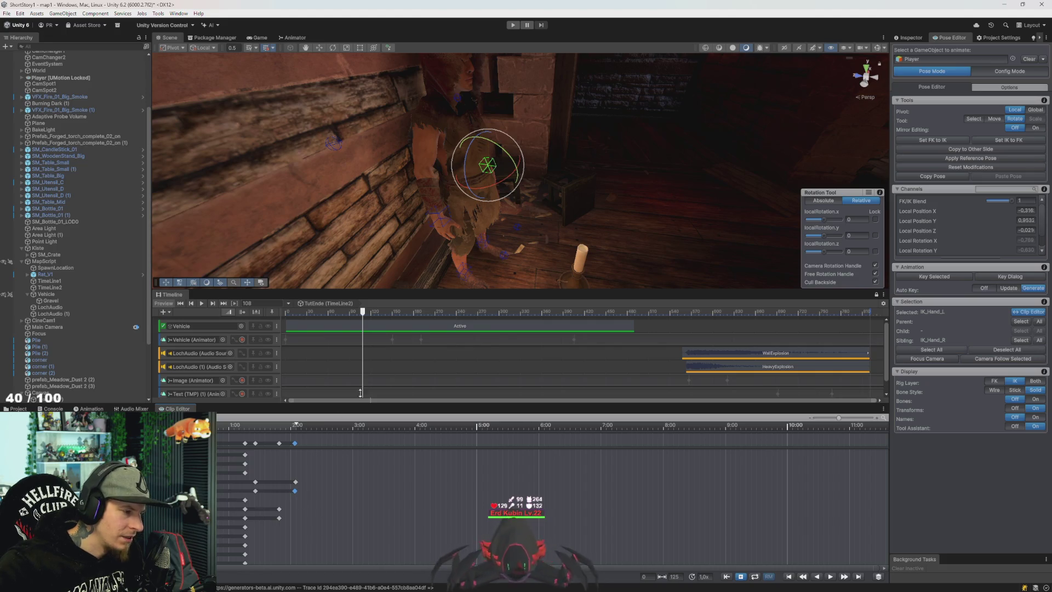
Shift IK_Pole_Elbow_L's key span slightly later, then play from frame 36
left_click(457, 98)
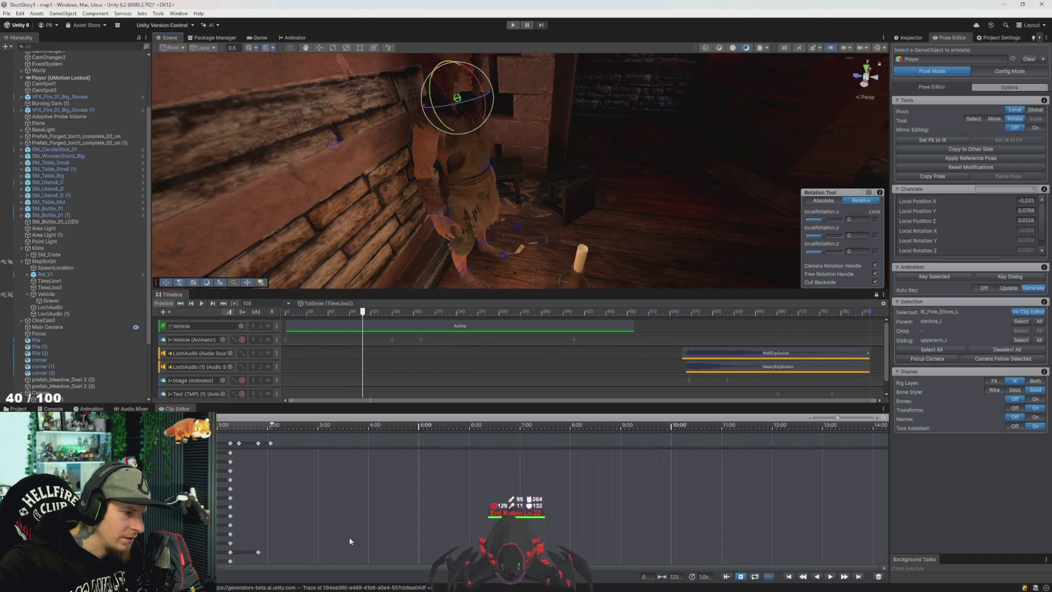
scroll(333, 537, "down", 3)
scroll(426, 480, "up", 1)
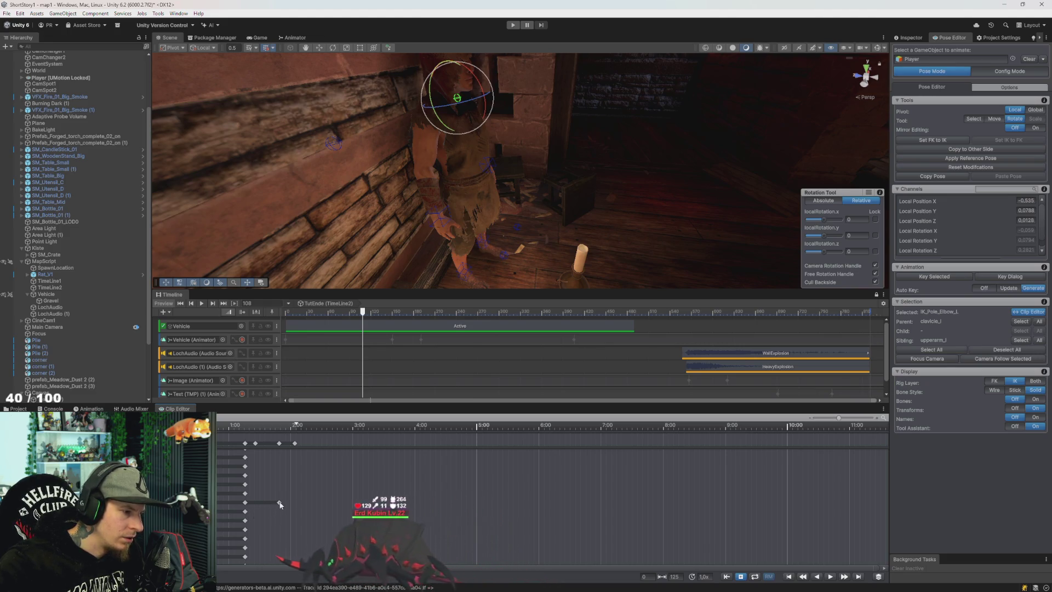
key("w")
left_click(248, 502)
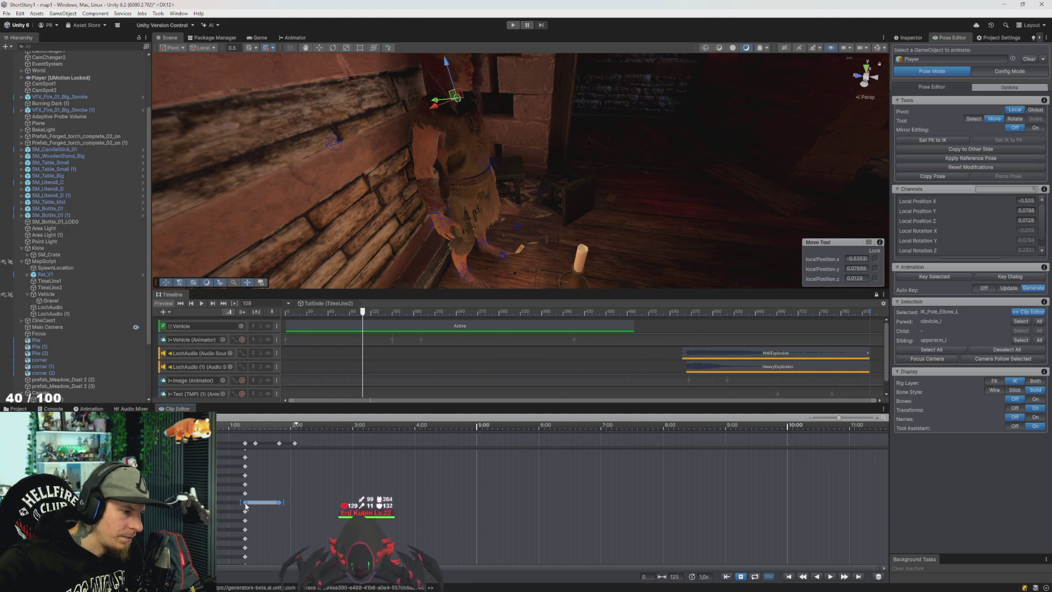
left_click_drag(254, 505, 261, 506)
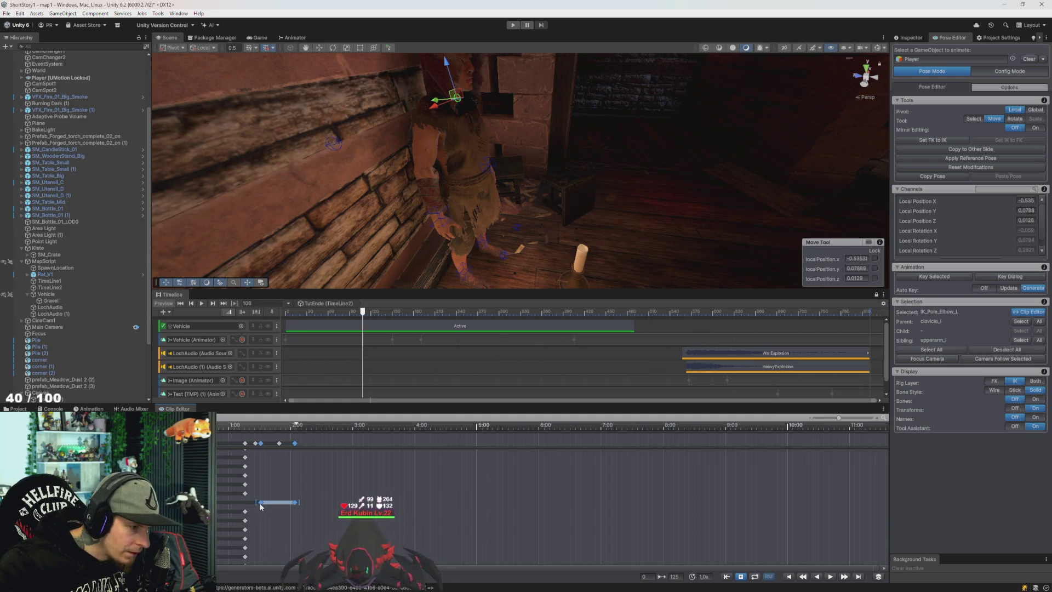
left_click(302, 525)
left_click(311, 314)
key("space")
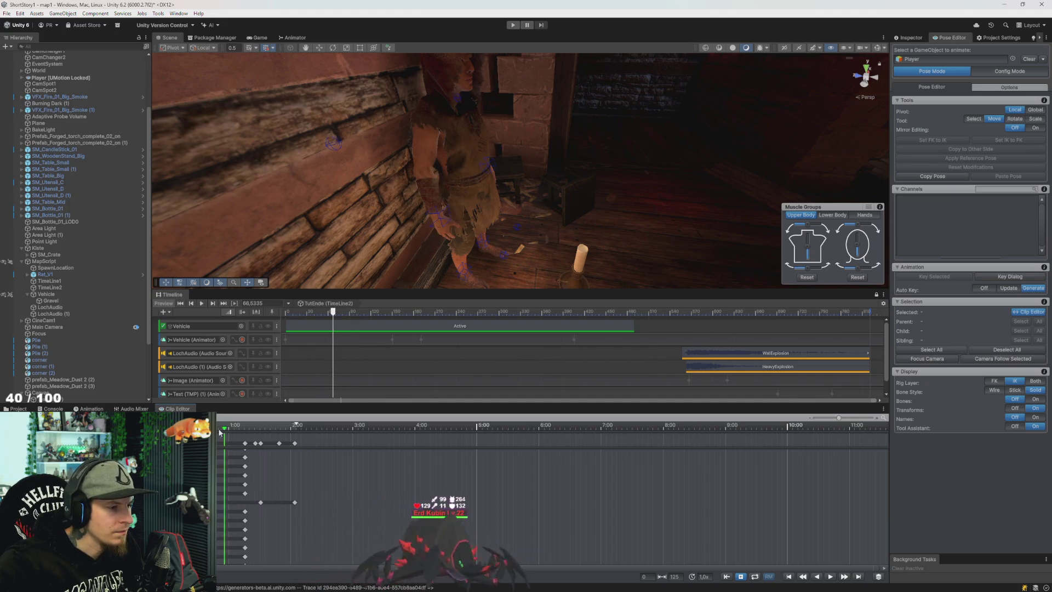
Play the clip preview and select the left hand's keys at 2:00
mouse_move(229, 437)
left_mouse_down()
mouse_move(296, 451)
mouse_move(222, 443)
left_mouse_up()
key("space")
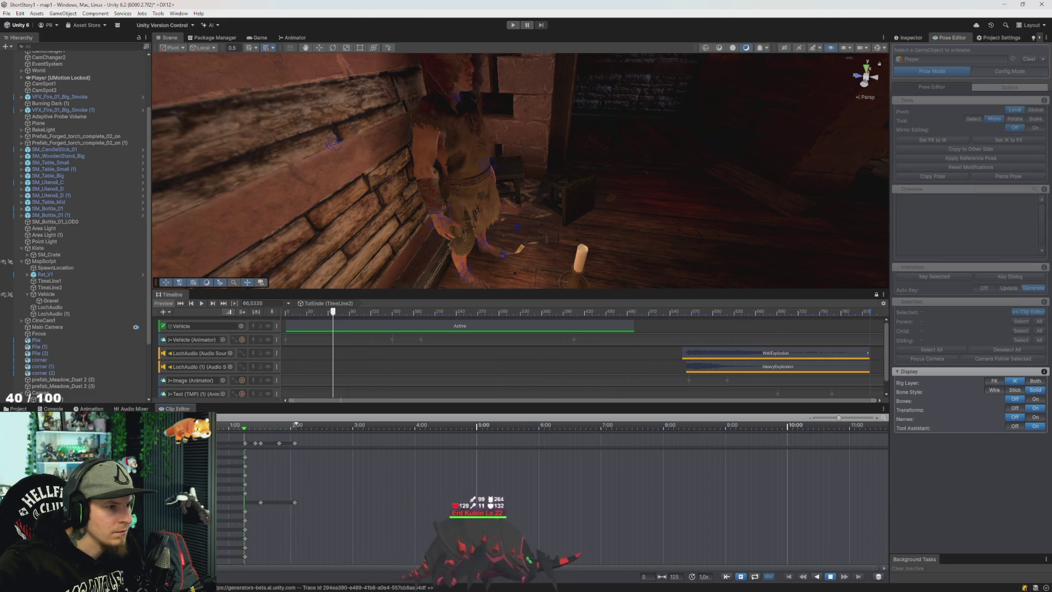
key("space")
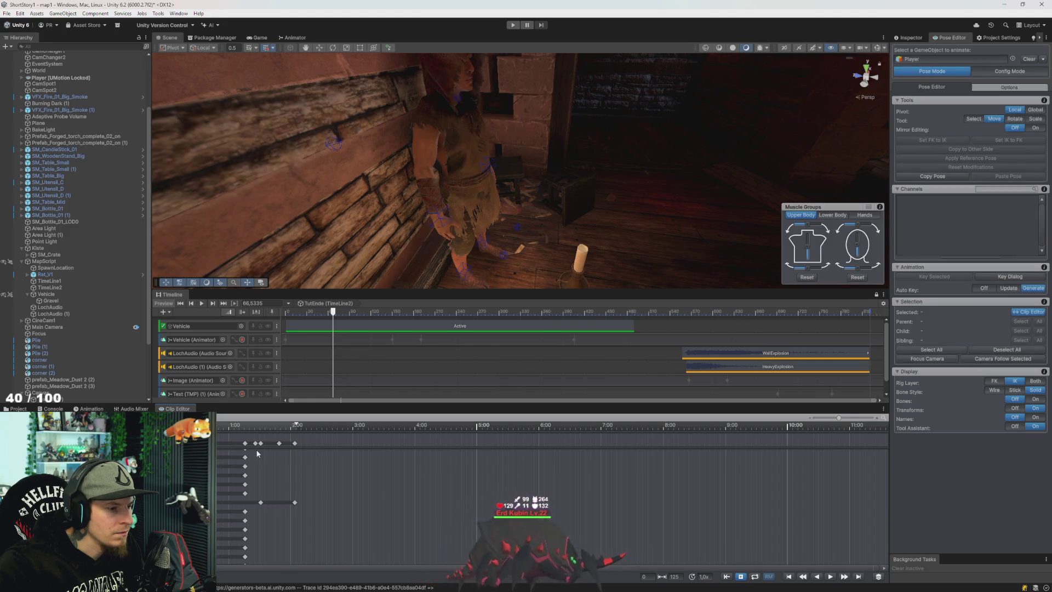
left_click(295, 502)
left_click(294, 443, "ctrl")
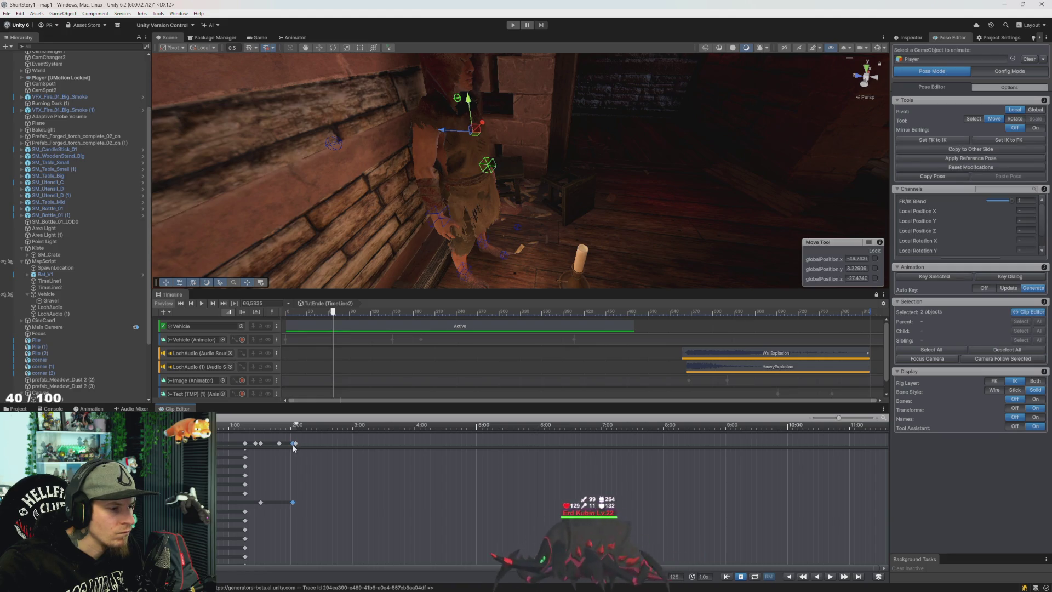
left_click(293, 444)
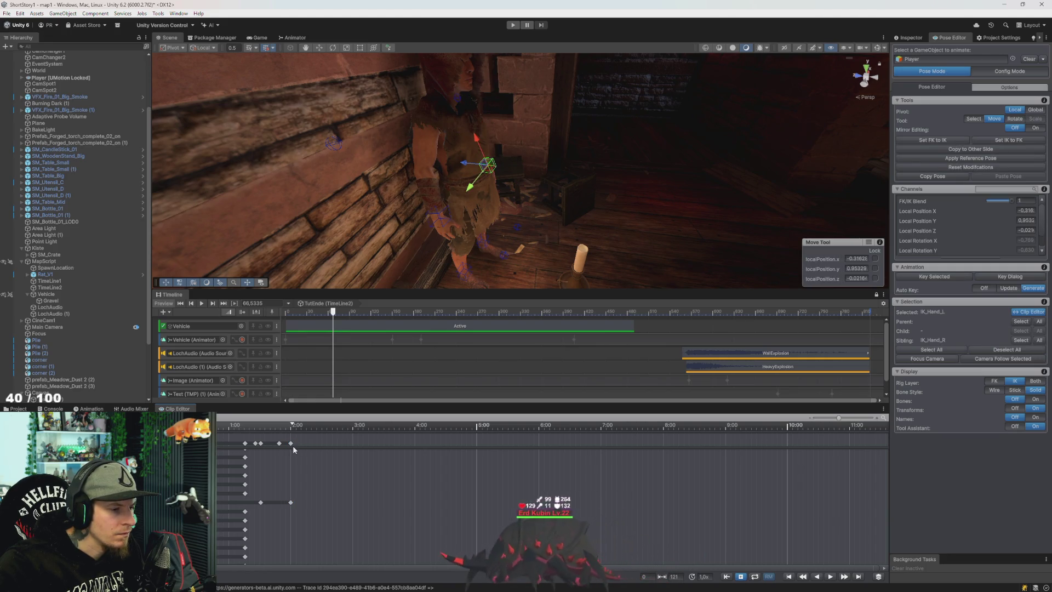
Replay the clip while orbiting to view the character from its other side
left_click(266, 429)
key("space")
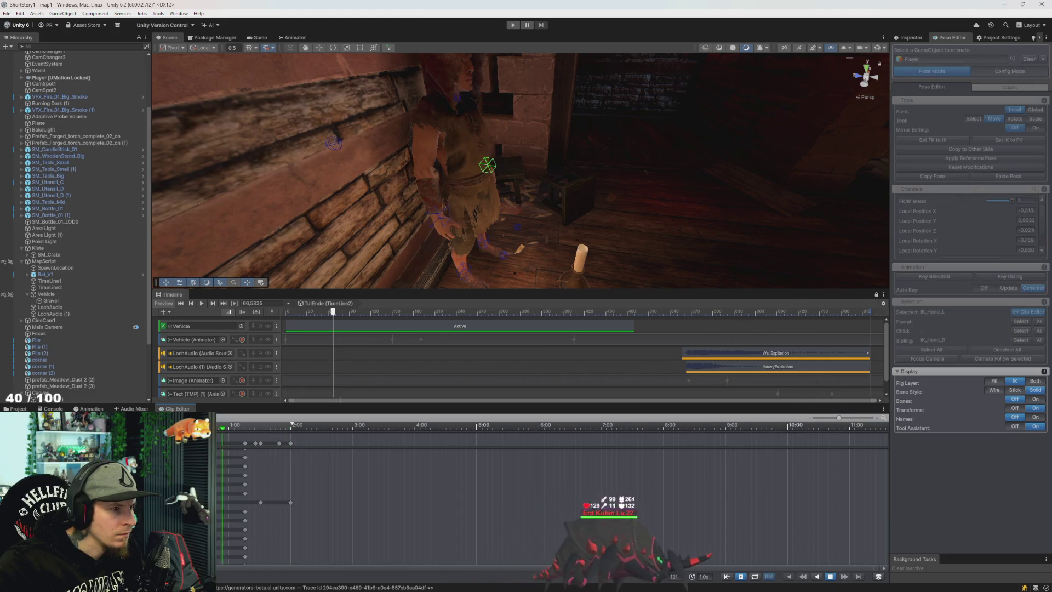
key("space")
mouse_move(344, 185)
left_mouse_down()
mouse_move(202, 238)
mouse_move(157, 228)
mouse_move(413, 162)
mouse_move(415, 65)
mouse_move(409, 131)
mouse_move(405, 110)
mouse_move(432, 87)
left_mouse_up()
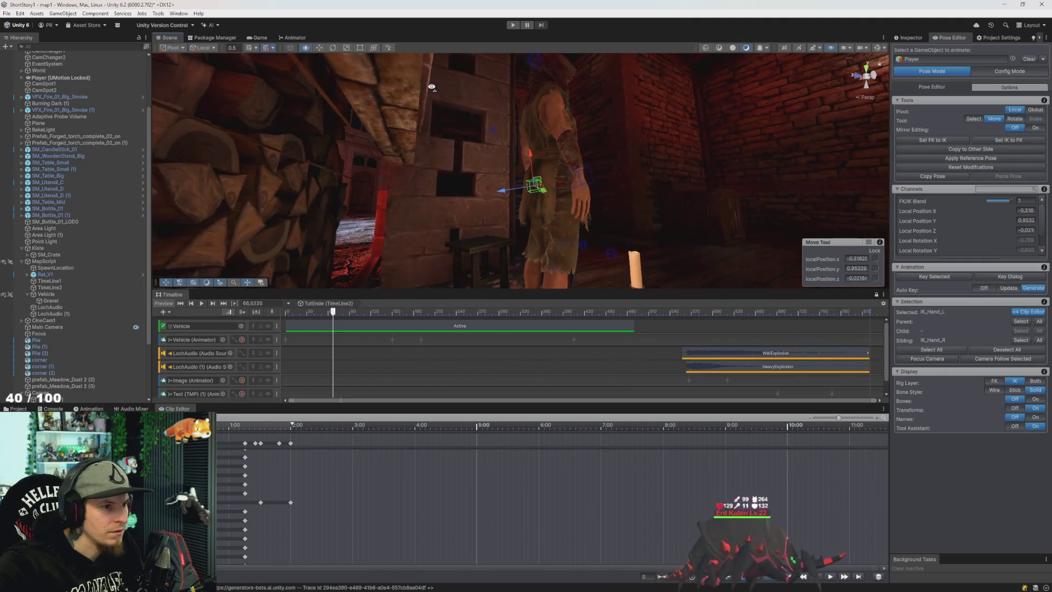
key("space")
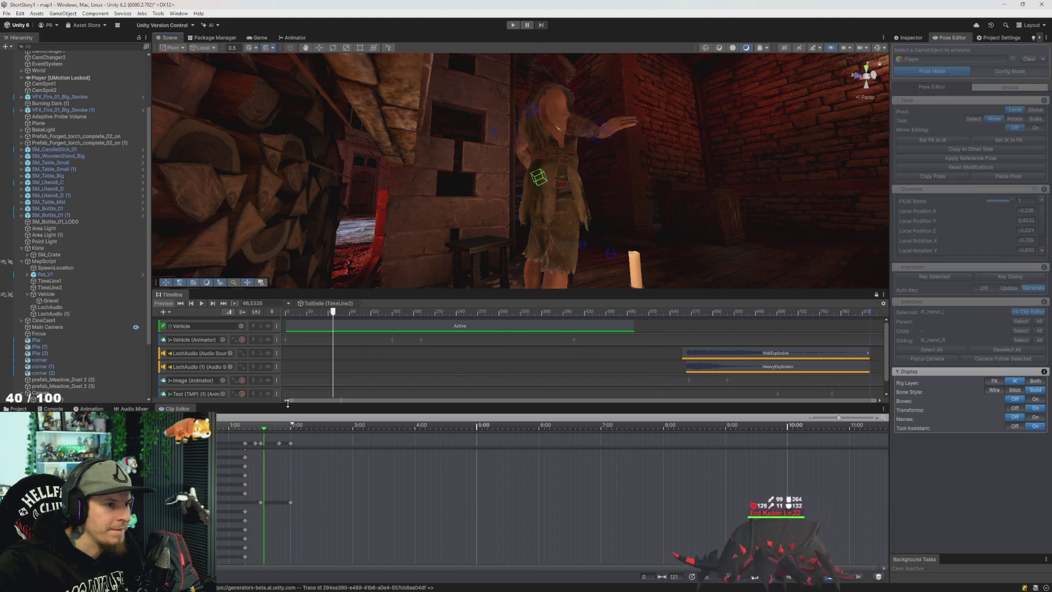
key("space")
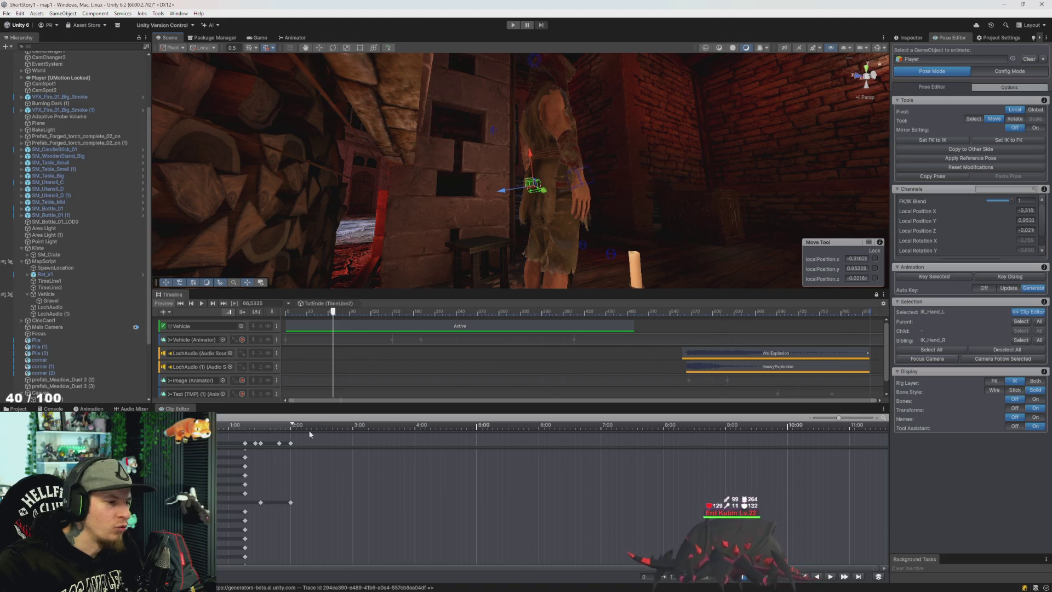
left_click(291, 444)
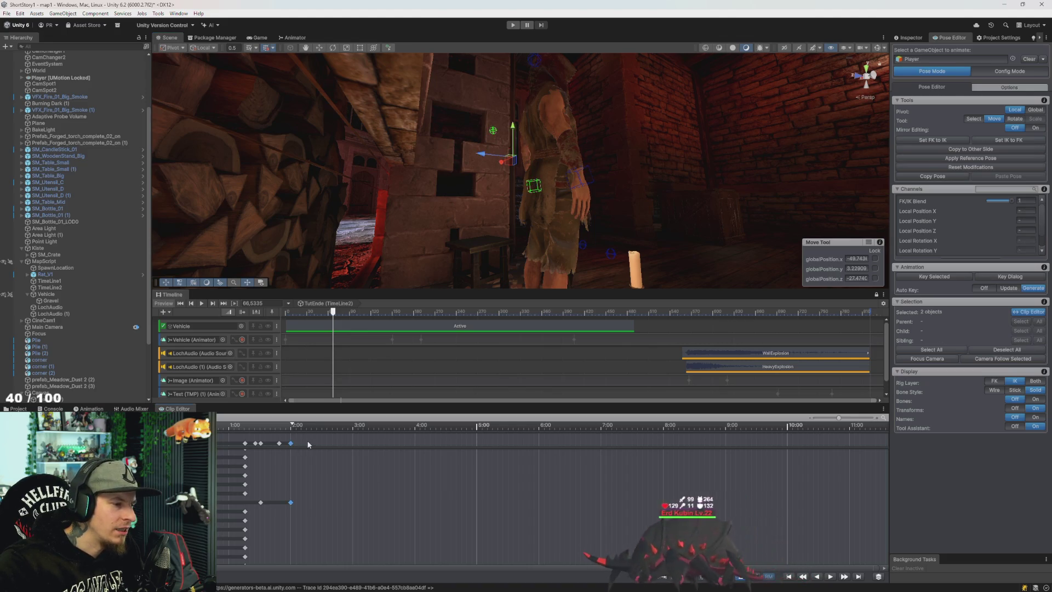
Extend the key selection and paste the copied keys at about 7:15
left_click_drag(312, 438, 274, 446)
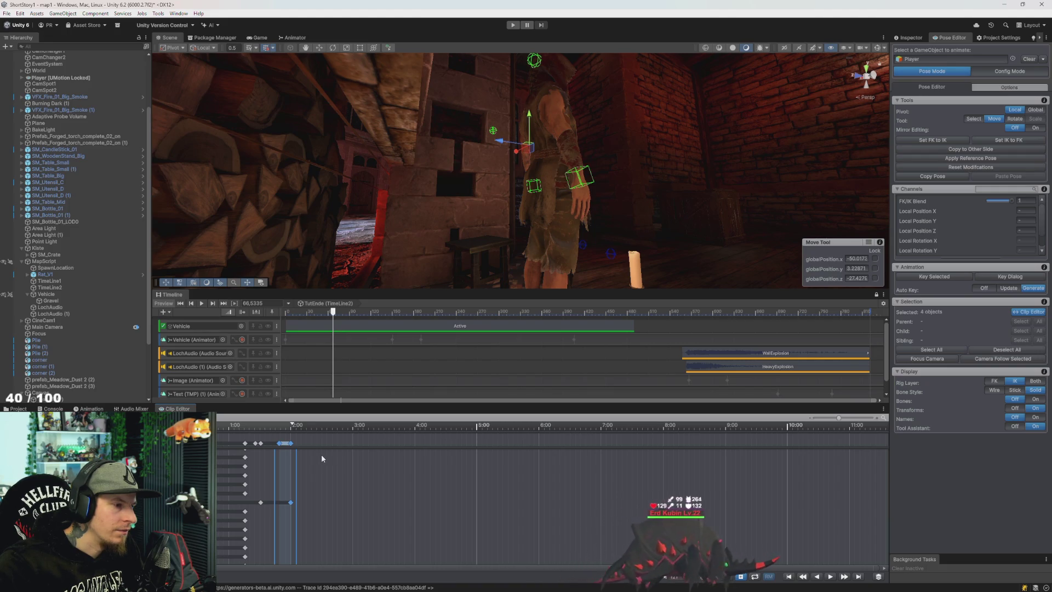
mouse_move(342, 425)
left_mouse_down()
mouse_move(634, 426)
mouse_move(621, 427)
left_mouse_up()
key("ctrl+v")
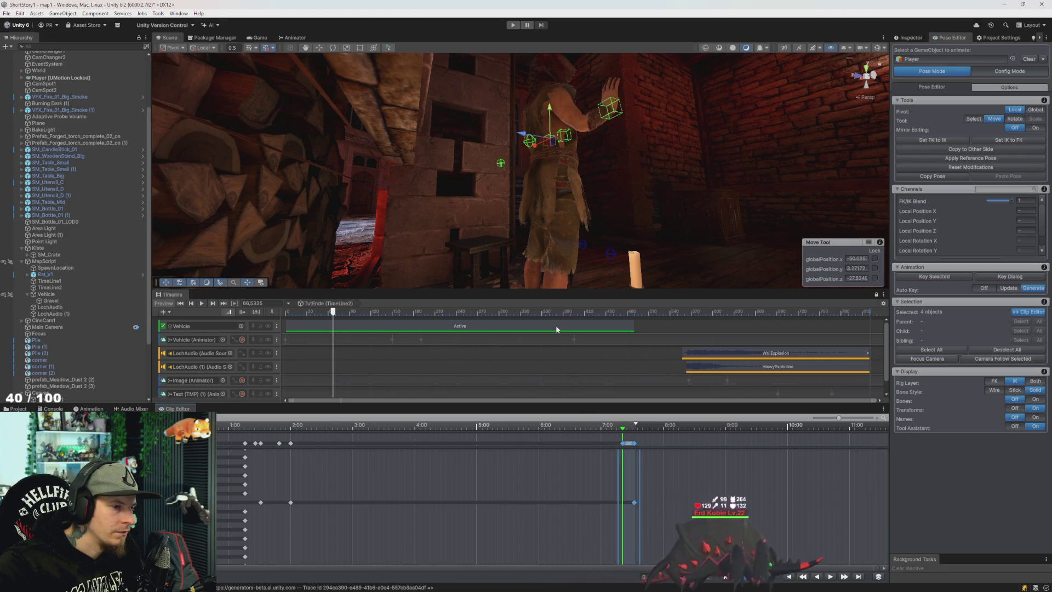
Play and scrub the clip to check the raised-hands pose near 2:27
left_click(180, 303)
left_click(201, 303)
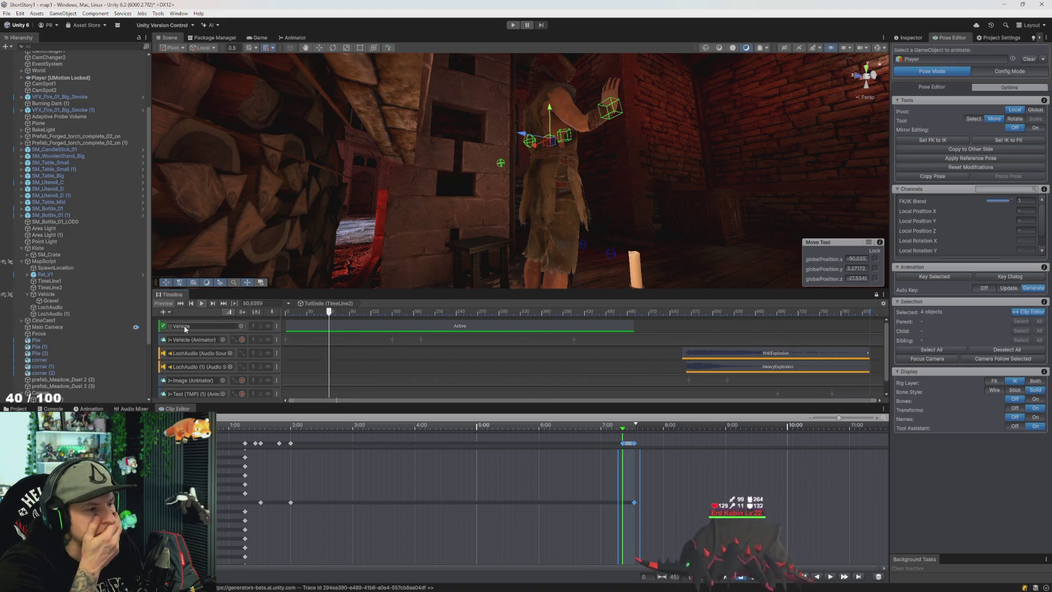
key("space")
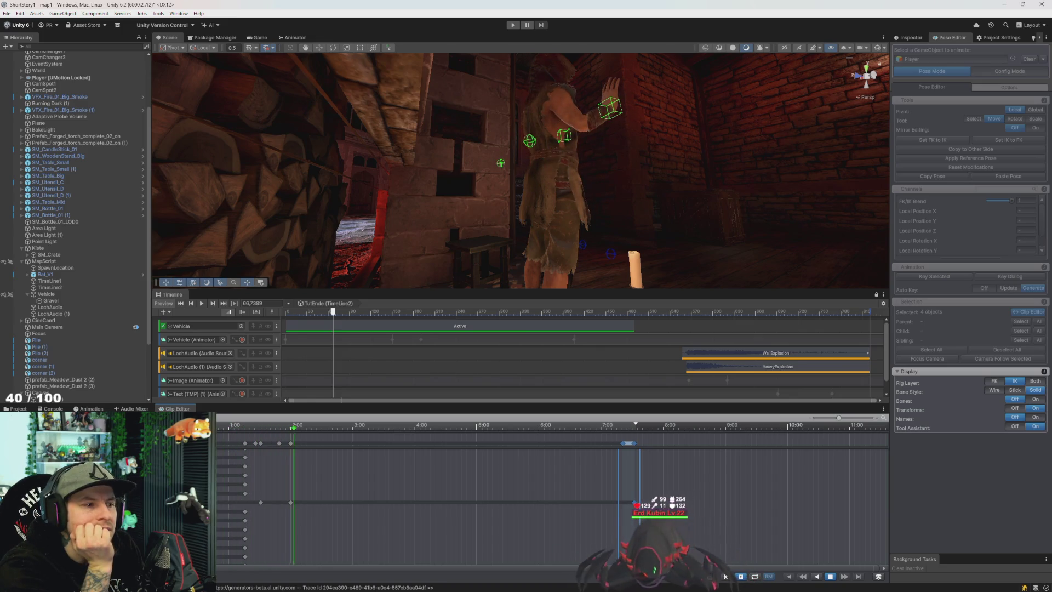
key("space")
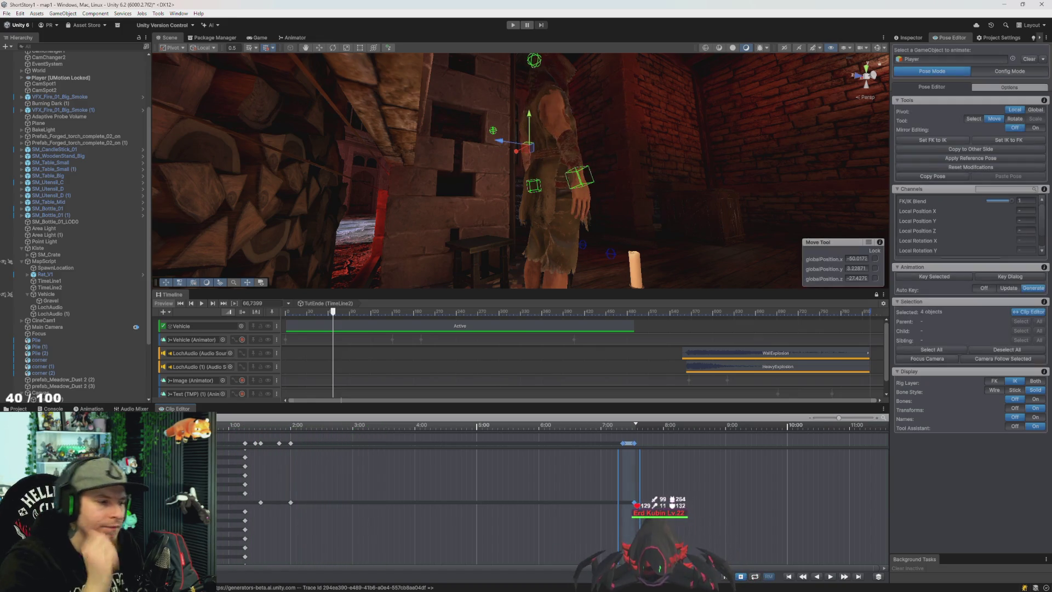
mouse_move(384, 246)
left_mouse_down()
mouse_move(478, 201)
mouse_move(393, 306)
mouse_move(342, 333)
mouse_move(418, 211)
mouse_move(418, 235)
left_mouse_up()
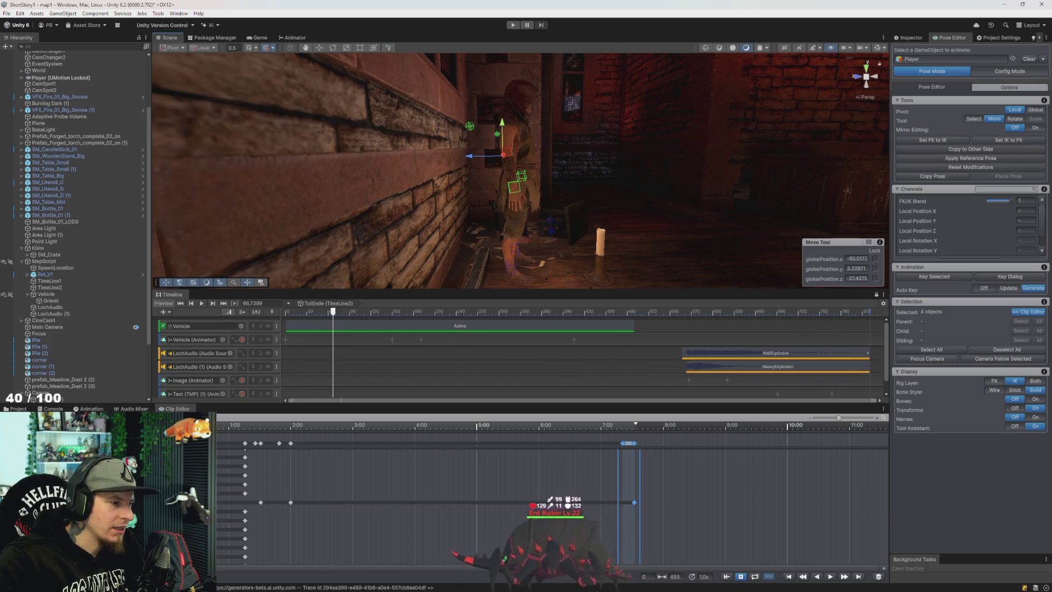
left_click(262, 430)
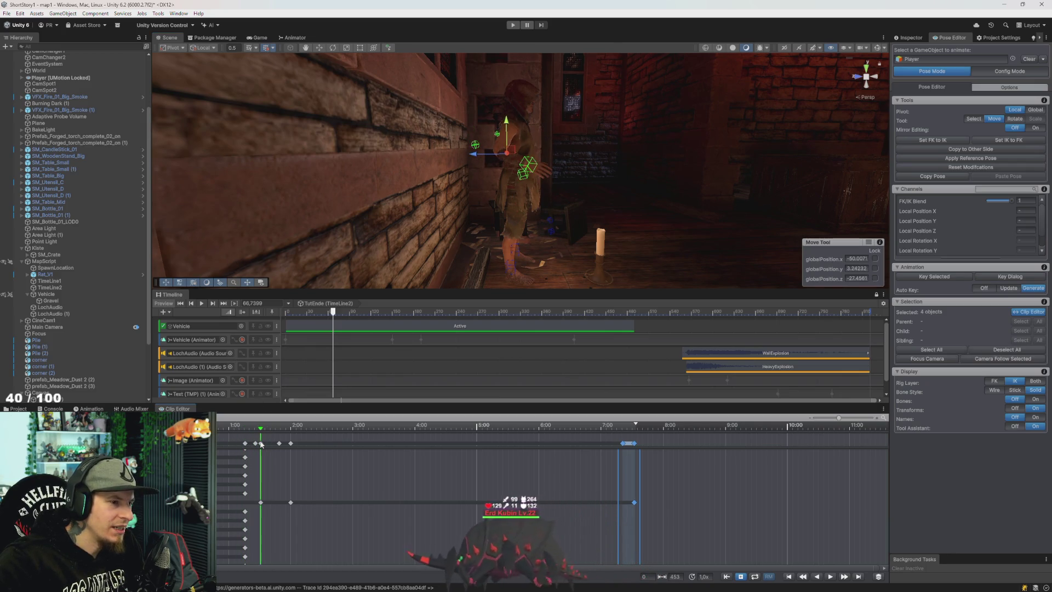
left_click(247, 444)
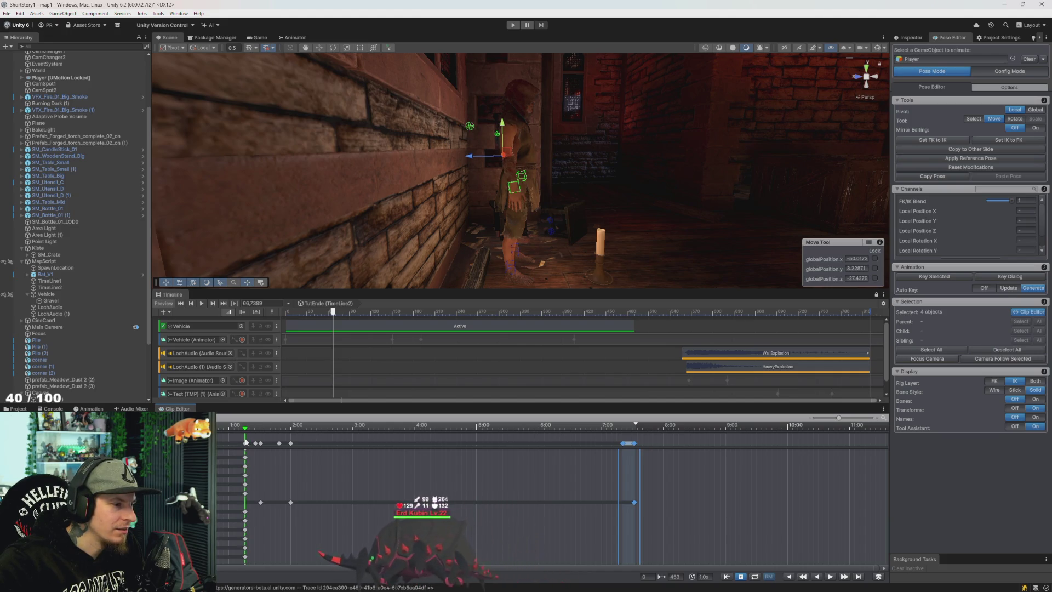
mouse_move(246, 433)
left_mouse_down()
mouse_move(303, 441)
mouse_move(279, 444)
left_mouse_up()
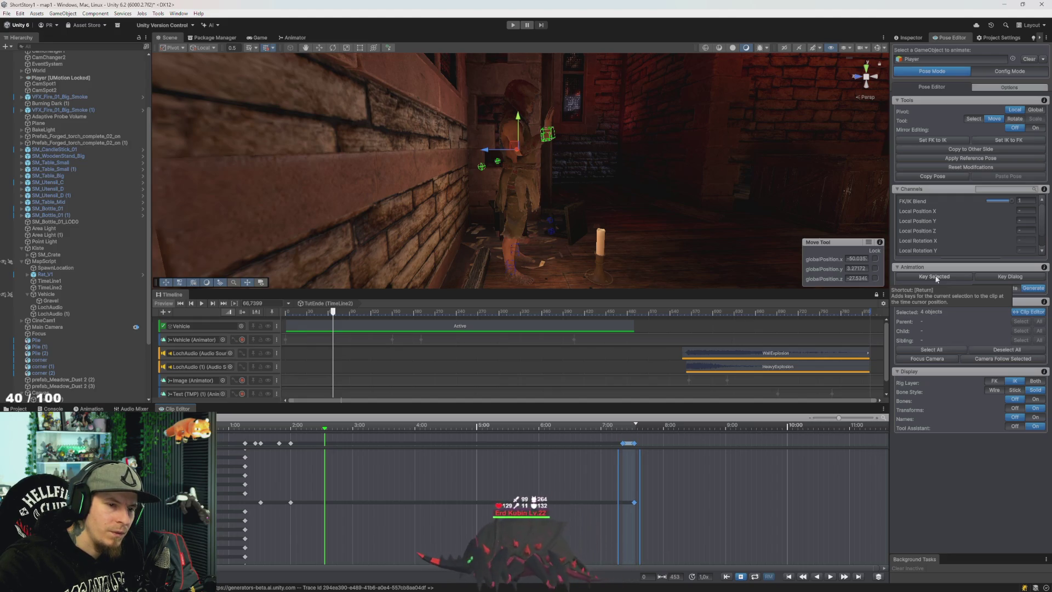
Select all 60 rig objects and key them all with Key All
left_click(931, 349)
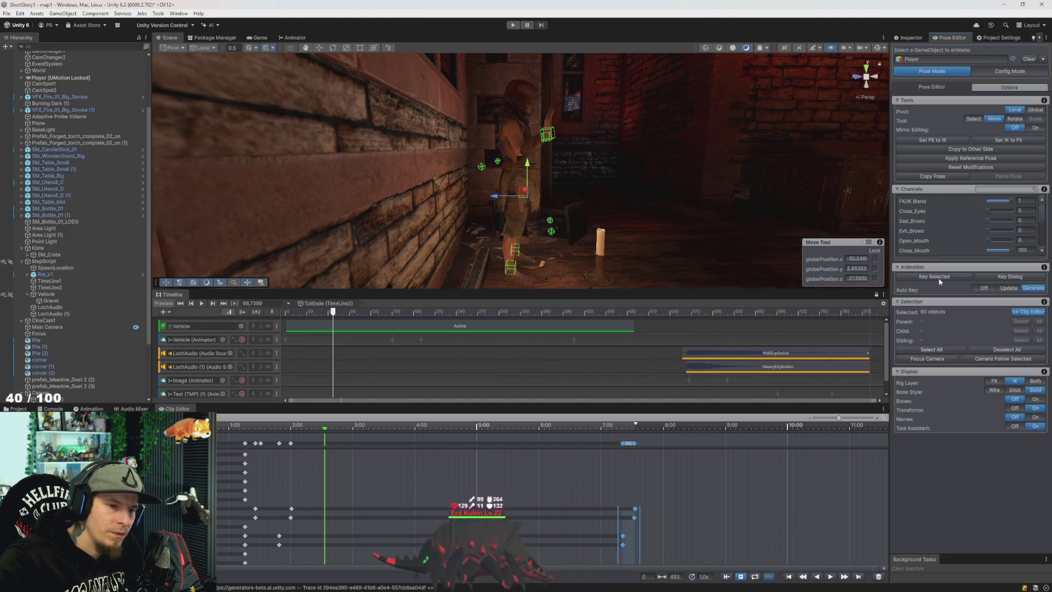
right_click(939, 280)
left_click(963, 293)
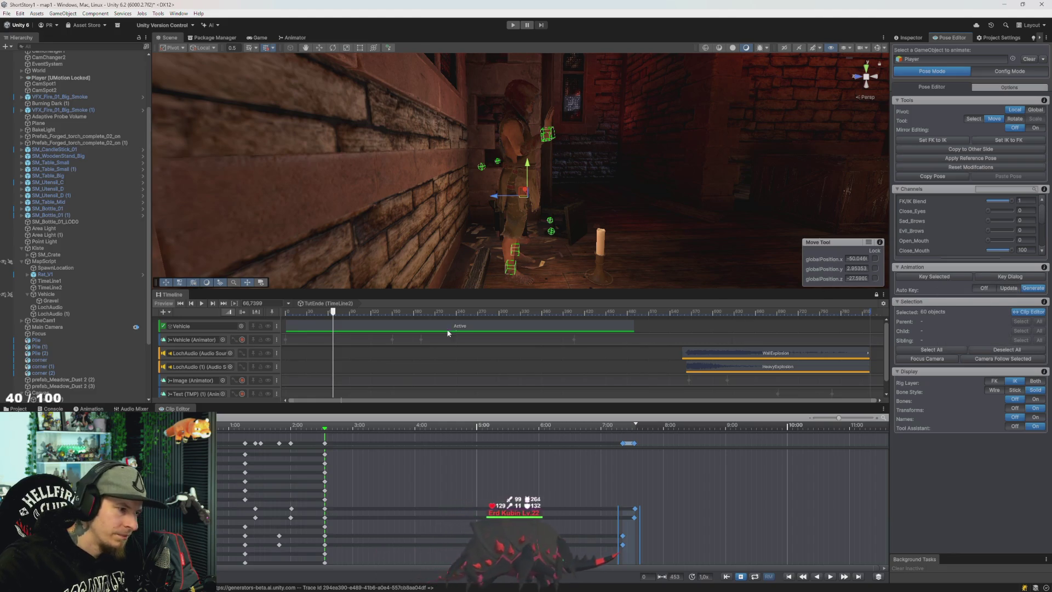
Preview the pose from 1:40 to 2:05 and nudge the selected bone up slightly
mouse_move(535, 201)
left_mouse_down()
mouse_move(439, 192)
mouse_move(470, 178)
mouse_move(511, 203)
mouse_move(536, 202)
mouse_move(551, 223)
left_mouse_up()
mouse_move(334, 427)
left_mouse_down()
mouse_move(252, 430)
mouse_move(296, 443)
mouse_move(380, 426)
left_mouse_up()
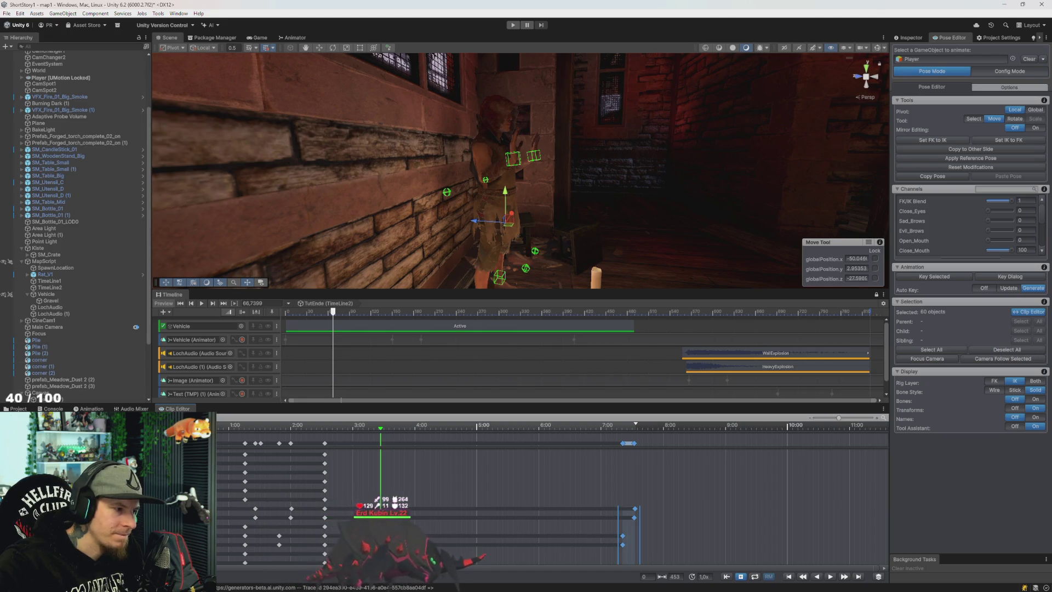
left_click_drag(397, 246, 404, 285)
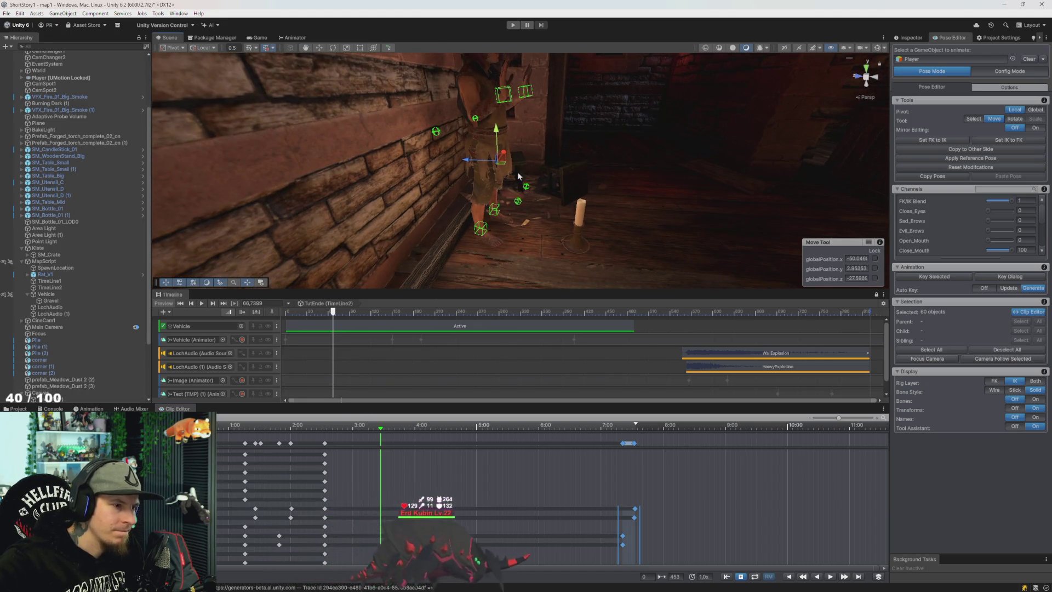
mouse_move(497, 131)
left_mouse_down()
mouse_move(497, 112)
mouse_move(509, 146)
left_mouse_up()
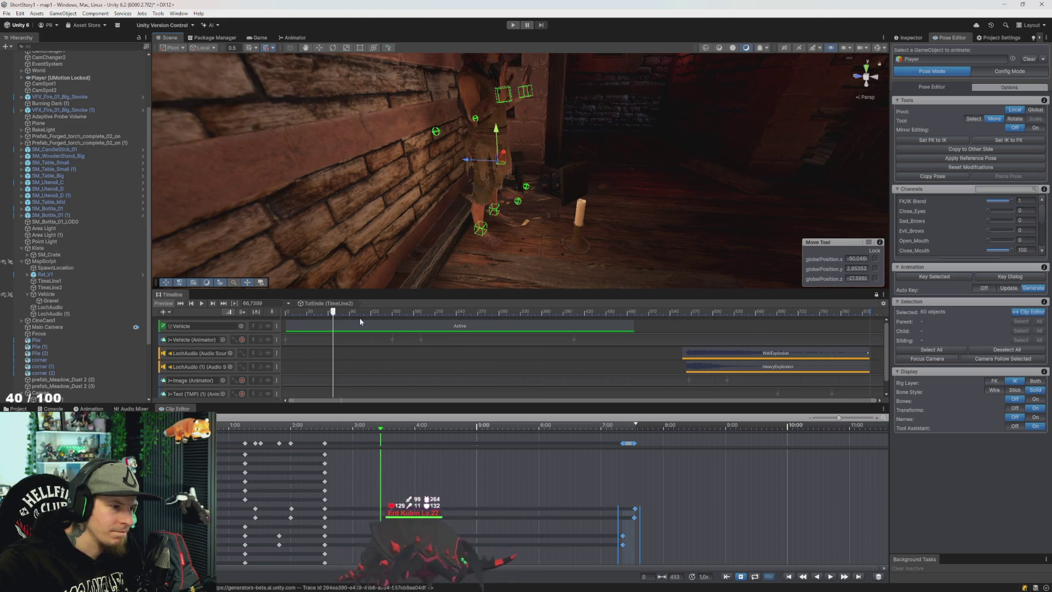
key("e")
left_click(486, 149)
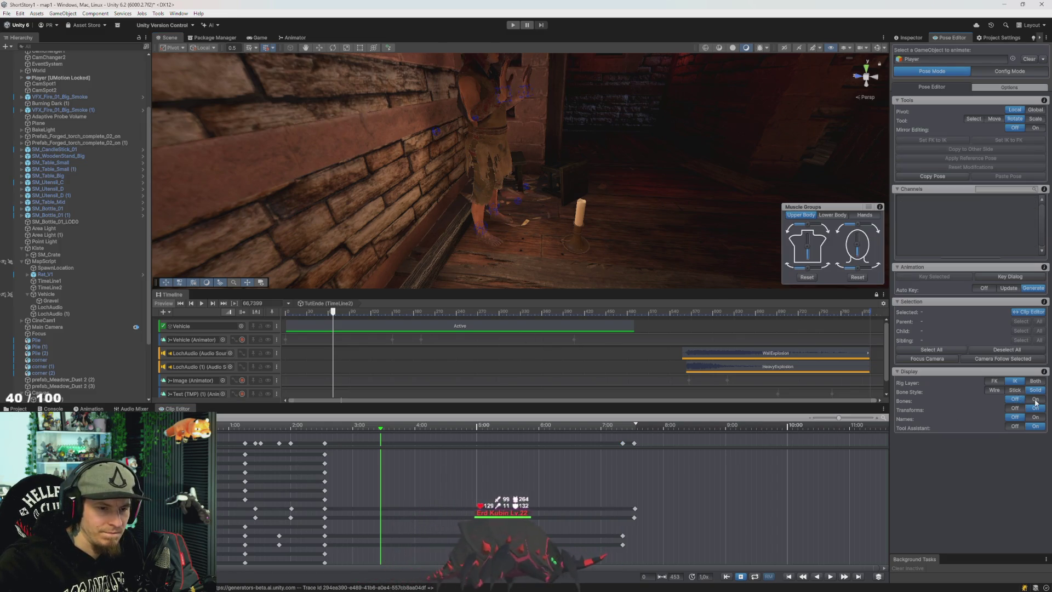
Show bones, move the pelvis along the red axis, and key it
left_click(1035, 399)
left_click(492, 141)
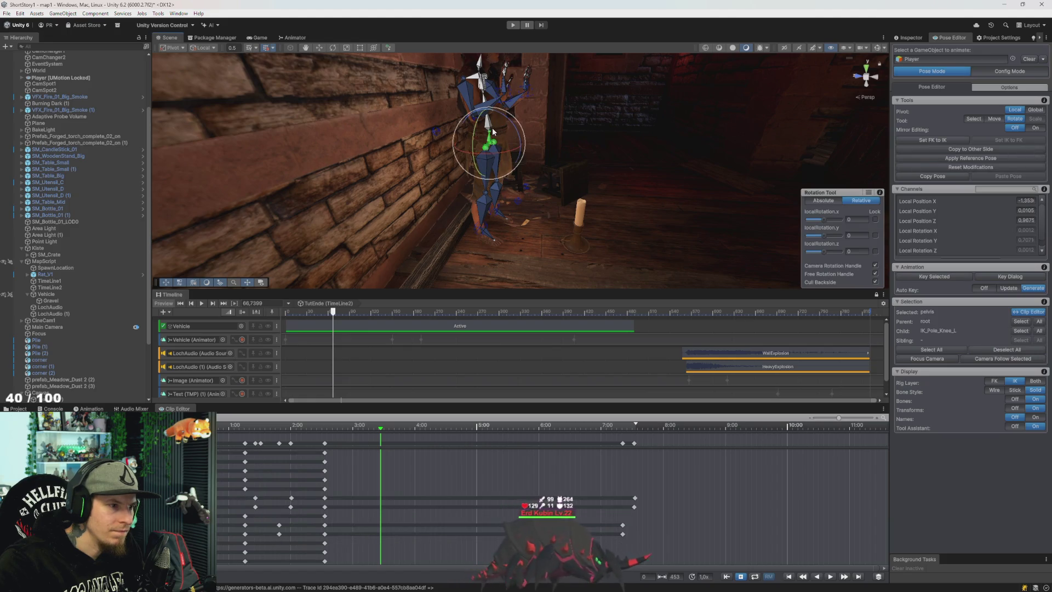
key("w")
mouse_move(493, 134)
left_mouse_down()
mouse_move(491, 164)
mouse_move(491, 135)
mouse_move(494, 158)
mouse_move(467, 149)
mouse_move(445, 161)
mouse_move(556, 149)
left_mouse_up()
key("k")
key("k")
Refine the pelvis position slightly forward and key it again
left_click_drag(486, 182, 490, 157)
left_click_drag(477, 194, 478, 188)
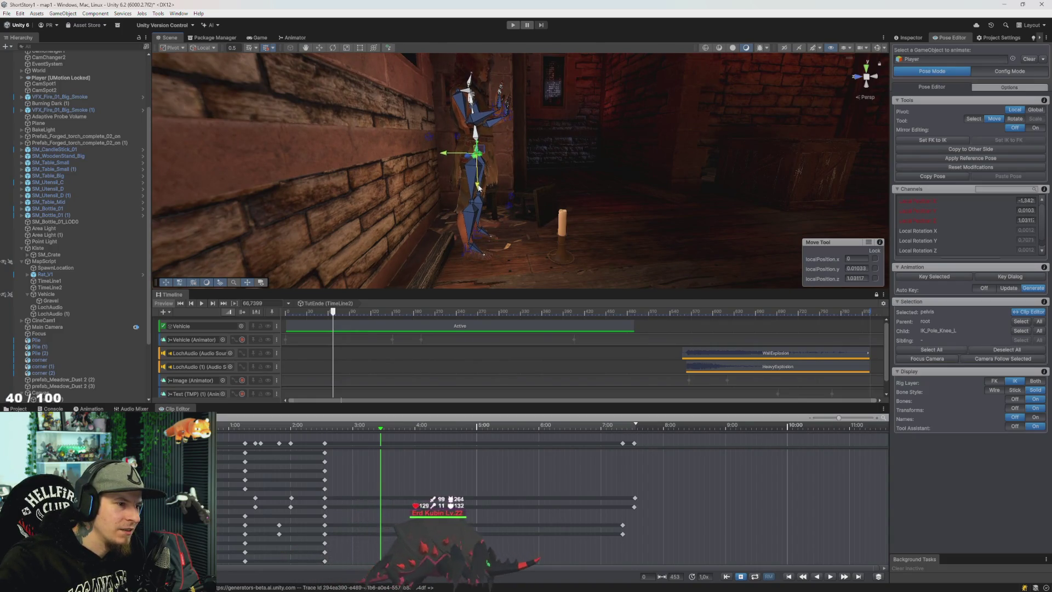
key("ctrl+z")
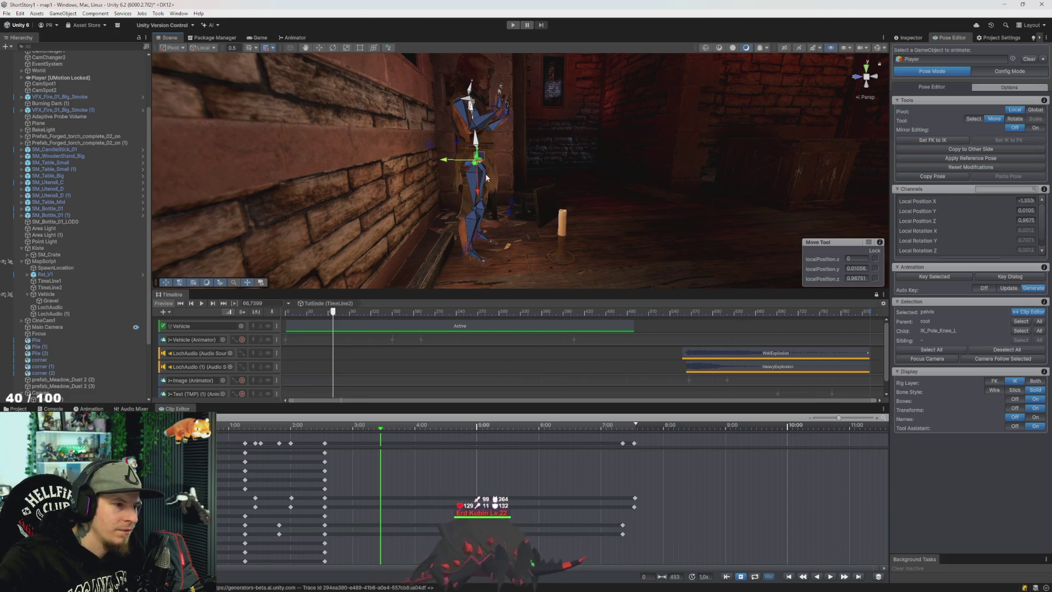
left_click_drag(478, 193, 479, 185)
key("k")
scroll(455, 219, "up", 10)
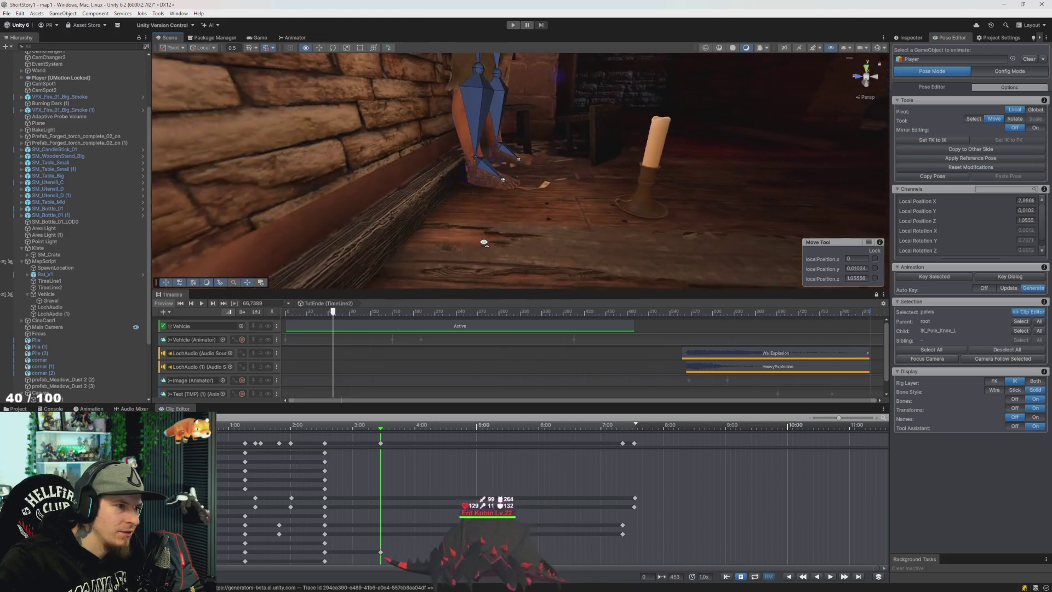
Select ball_r, inspect its Config Mode bone properties, and return to Pose Mode
left_click(449, 215)
key("e")
mouse_move(489, 225)
left_mouse_down()
mouse_move(557, 217)
mouse_move(553, 195)
mouse_move(553, 217)
left_mouse_up()
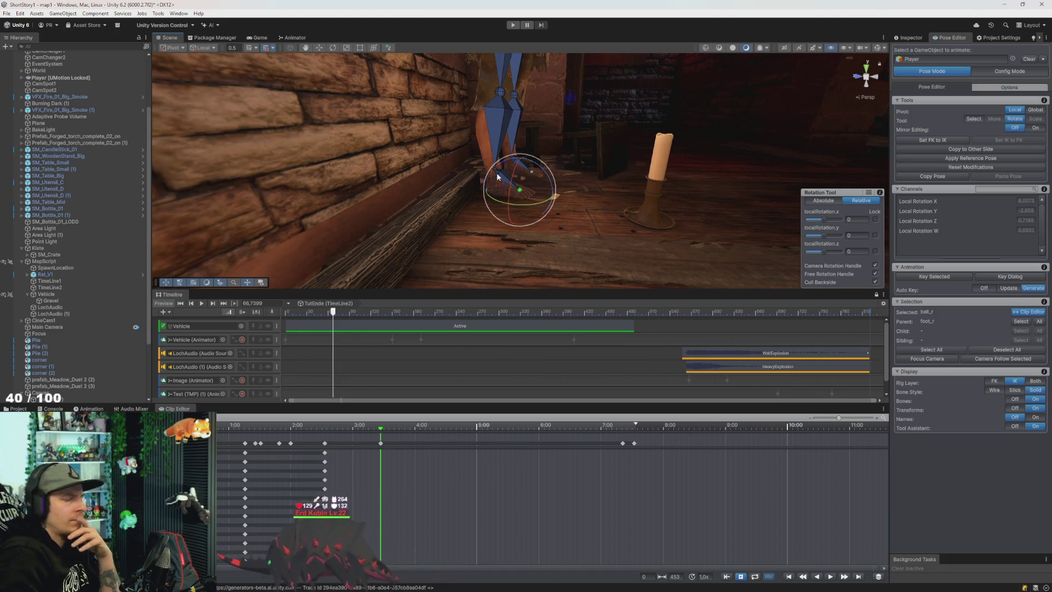
left_click(1009, 72)
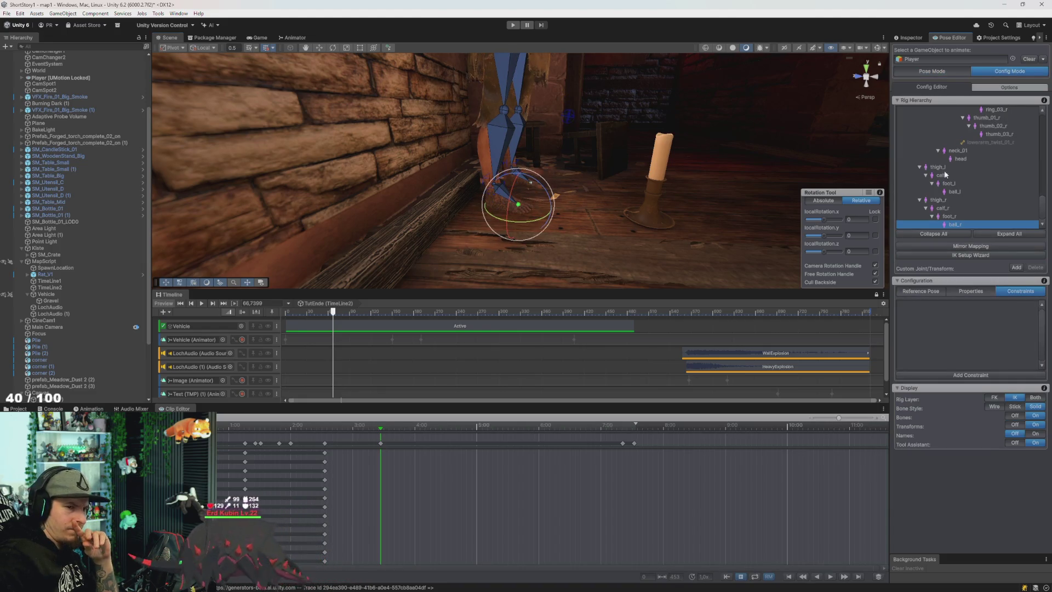
scroll(954, 209, "up", 2)
scroll(960, 205, "up", 3)
left_click(976, 292)
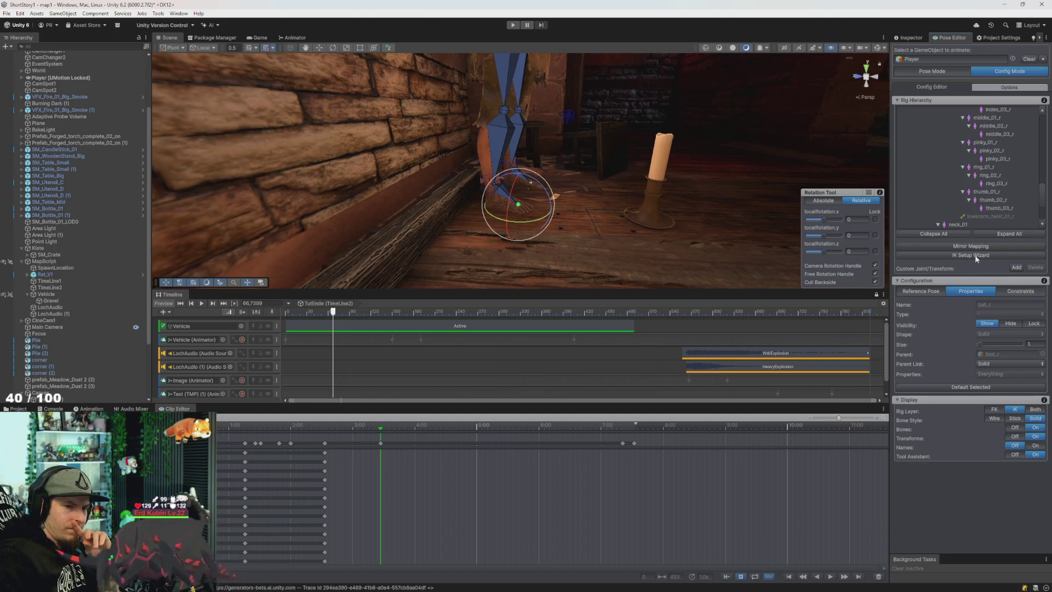
scroll(966, 218, "up", 10)
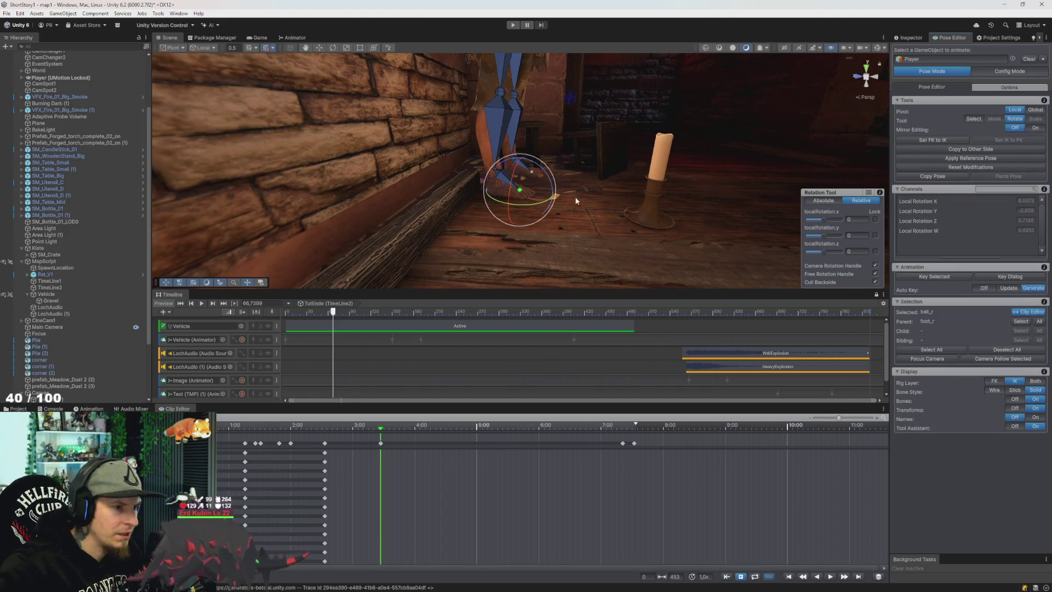
key("ctrl+z")
key("ctrl+z")
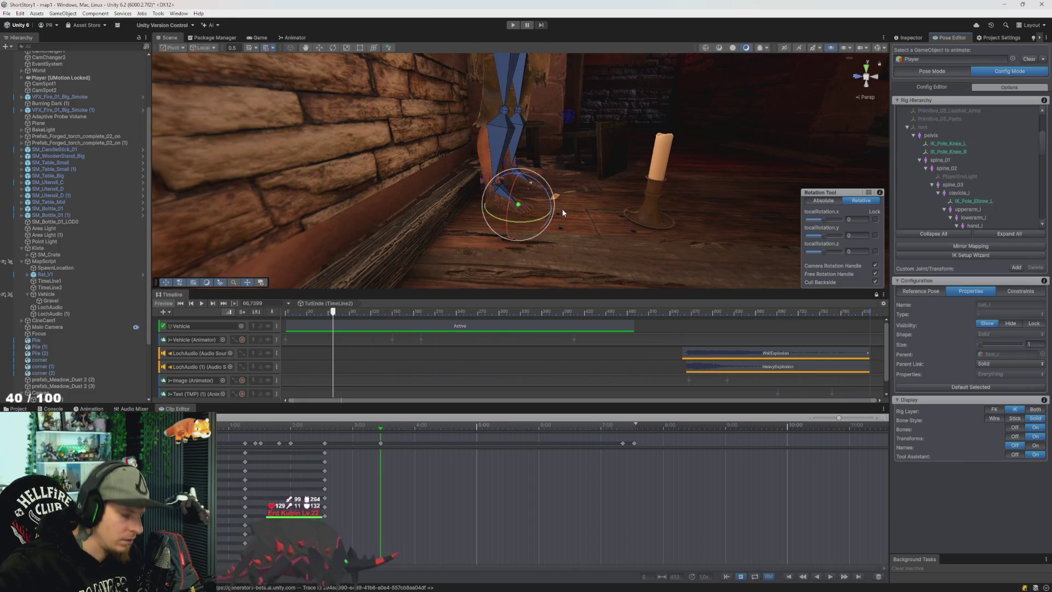
key("ctrl+y")
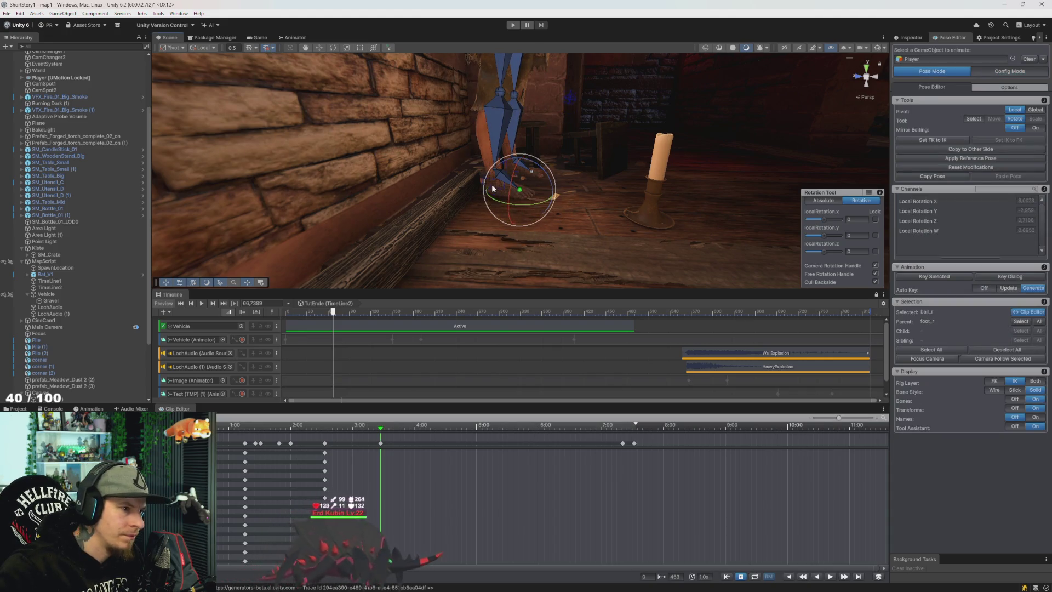
Frame the view on the foot and set Mirror Editing to On
key("f")
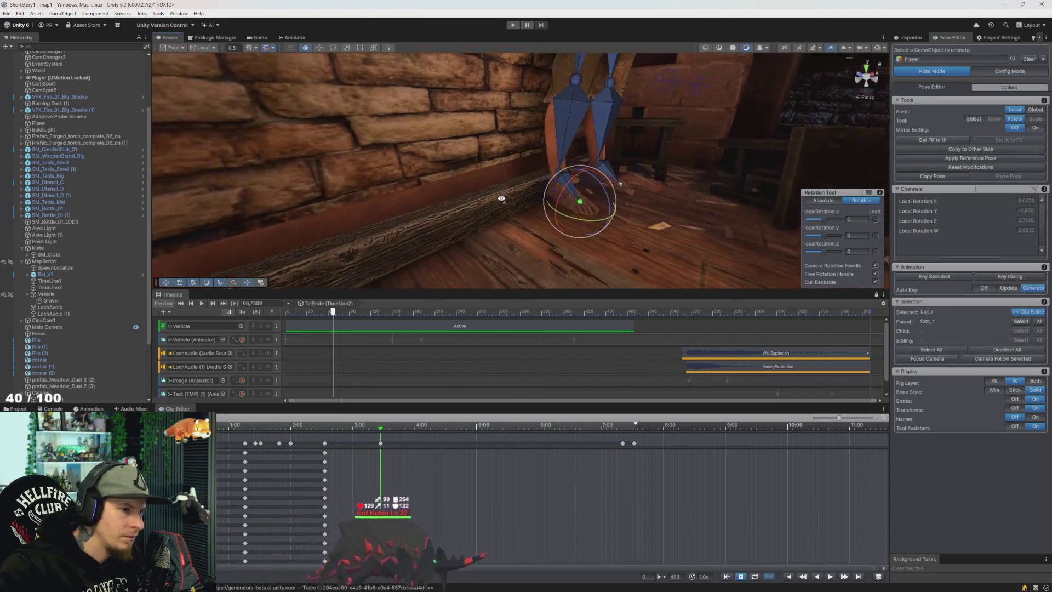
left_click(1034, 128)
left_click(546, 191)
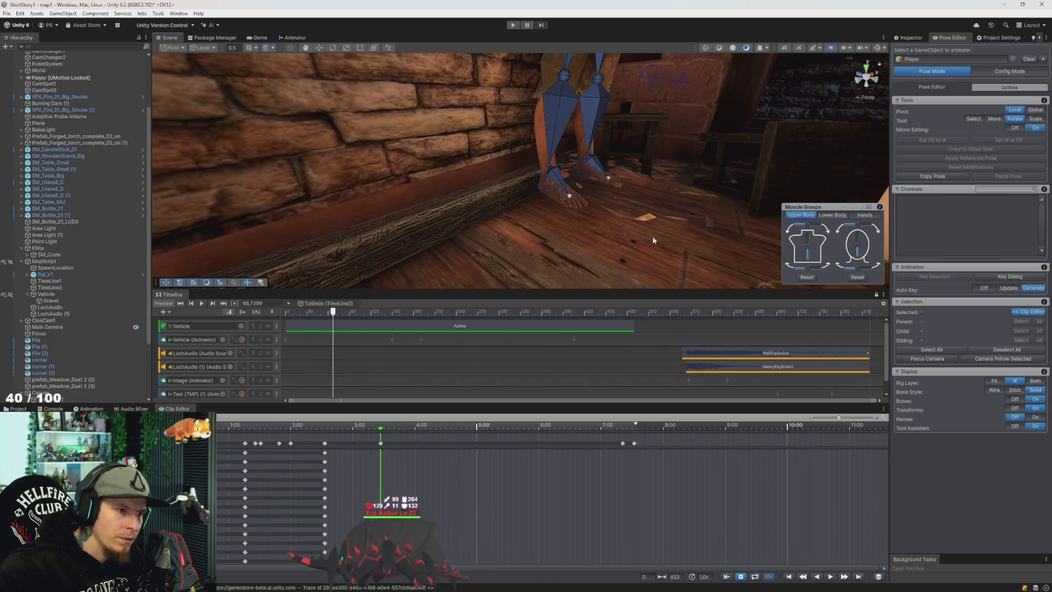
Rotate the right IK foot downward, then move it up and outward, previewing the pose
mouse_move(570, 190)
left_mouse_down()
mouse_move(571, 214)
mouse_move(619, 242)
mouse_move(674, 244)
left_mouse_up()
mouse_move(377, 433)
left_mouse_down()
mouse_move(313, 438)
mouse_move(369, 445)
mouse_move(317, 448)
mouse_move(390, 454)
mouse_move(306, 444)
mouse_move(377, 462)
mouse_move(329, 474)
mouse_move(382, 477)
left_mouse_up()
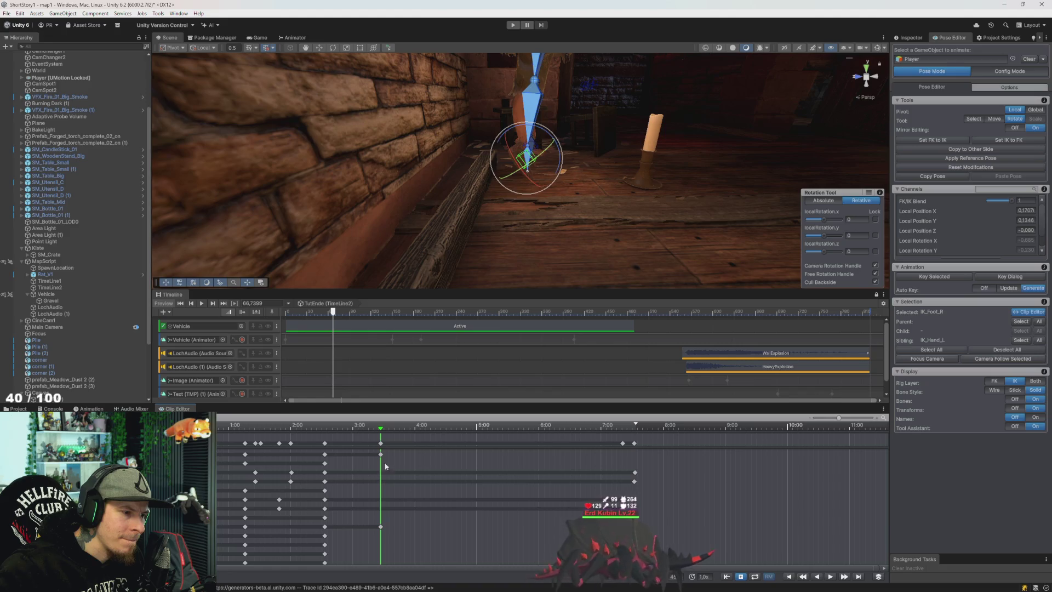
key("w")
left_click_drag(552, 143, 575, 138)
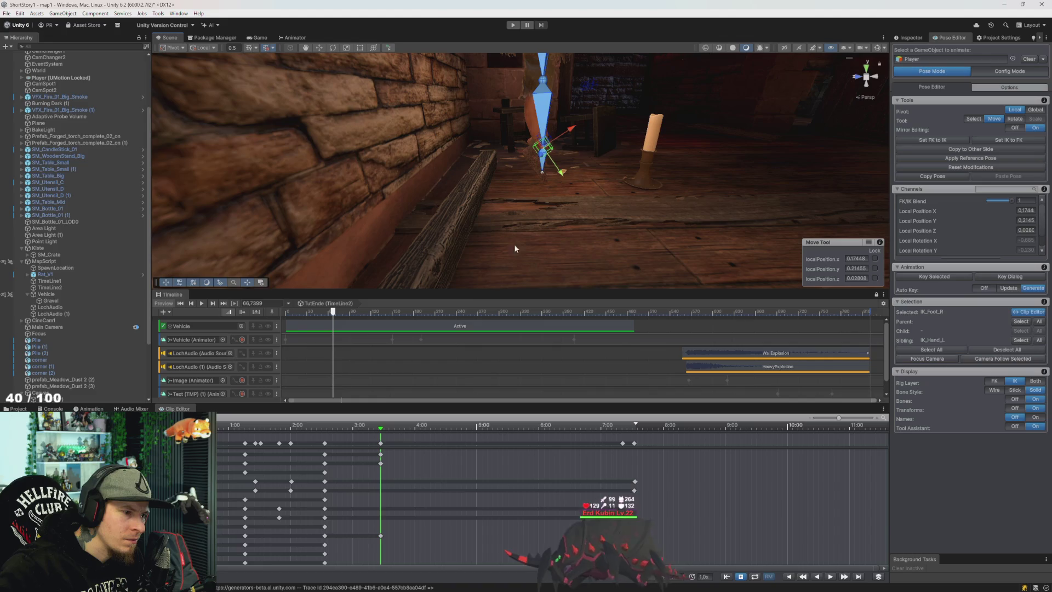
mouse_move(382, 429)
left_mouse_down()
mouse_move(305, 426)
mouse_move(382, 431)
left_mouse_up()
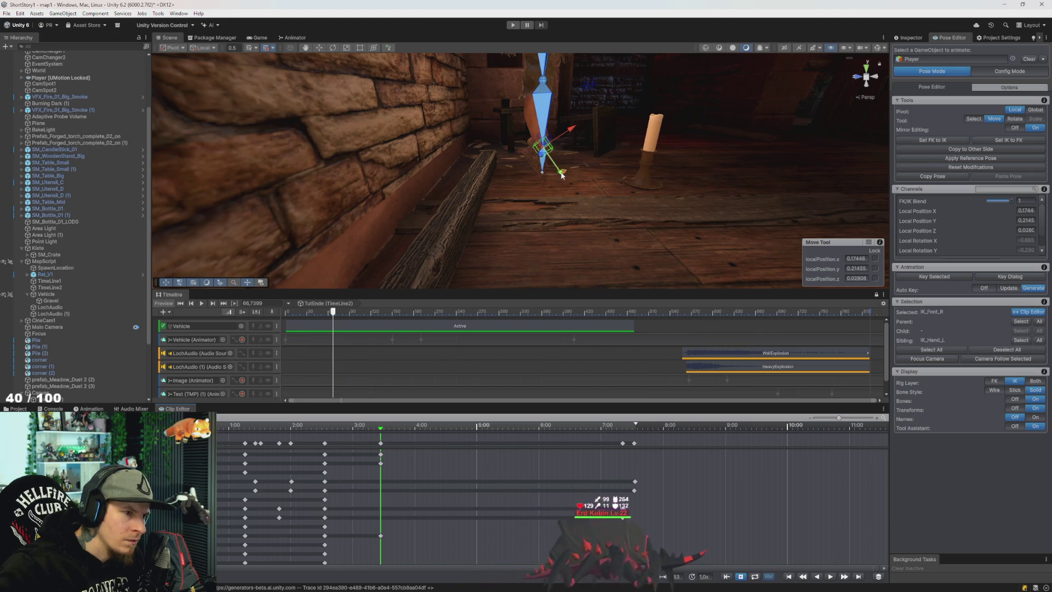
Switch the move handles to Global and nudge the right foot sideways to about X 0.7727, keying it
left_click_drag(562, 174, 563, 174)
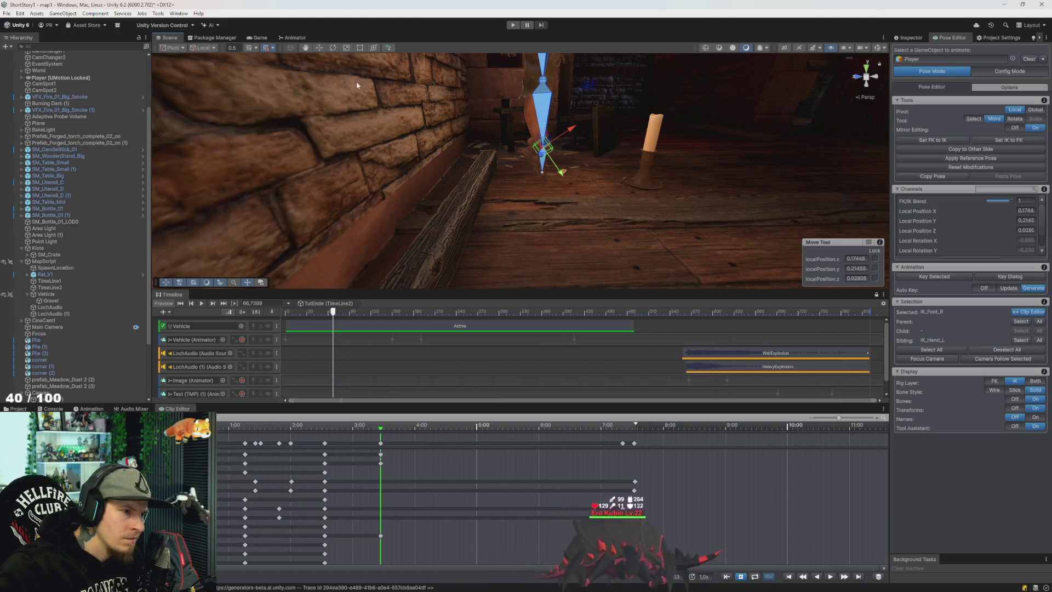
left_click(204, 48)
left_click(211, 57)
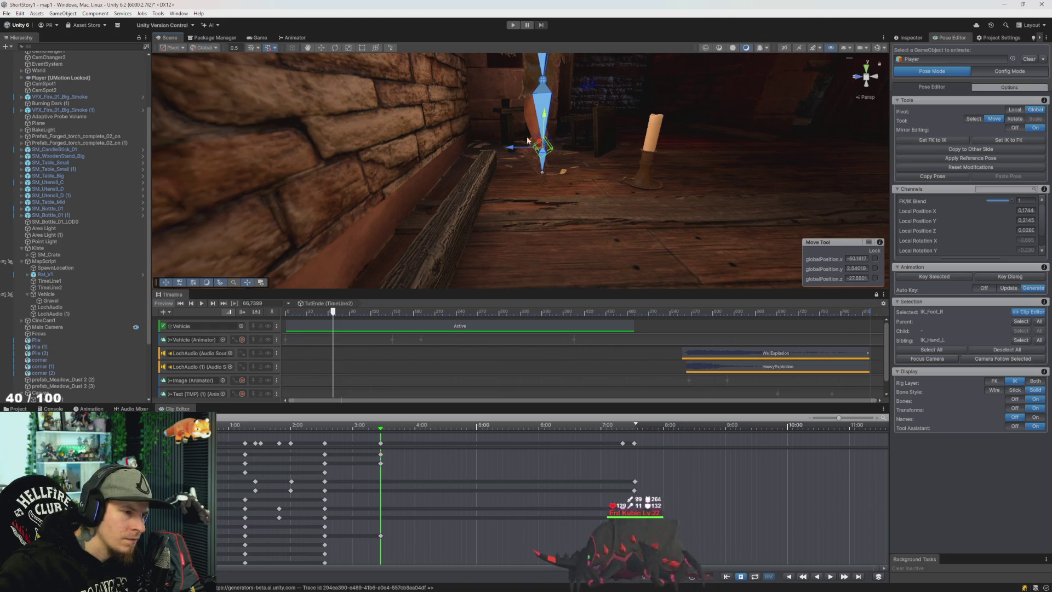
left_click_drag(515, 150, 513, 151)
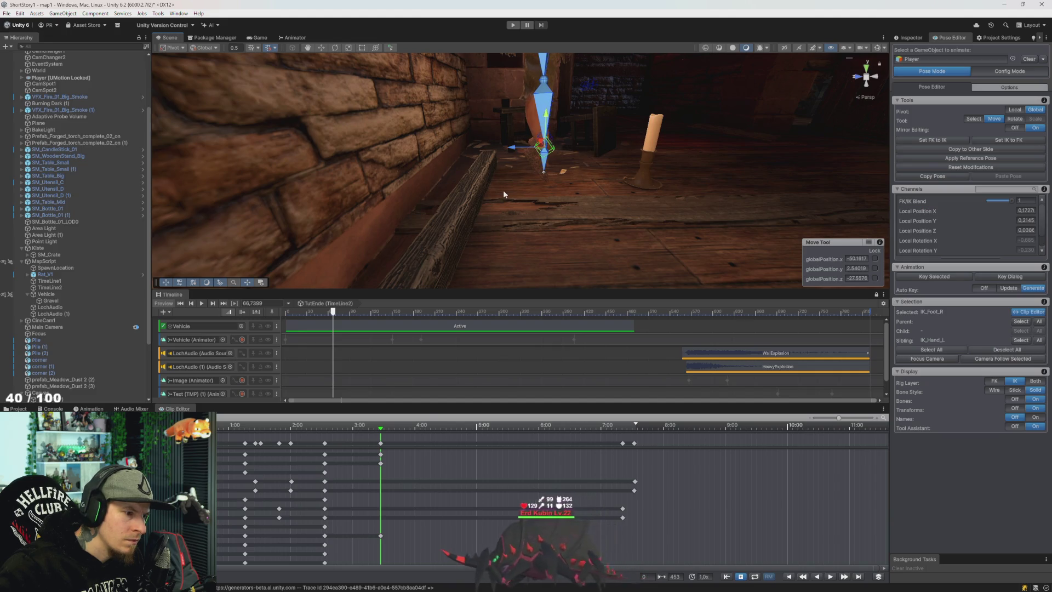
mouse_move(380, 430)
left_mouse_down()
mouse_move(308, 428)
mouse_move(381, 429)
left_mouse_up()
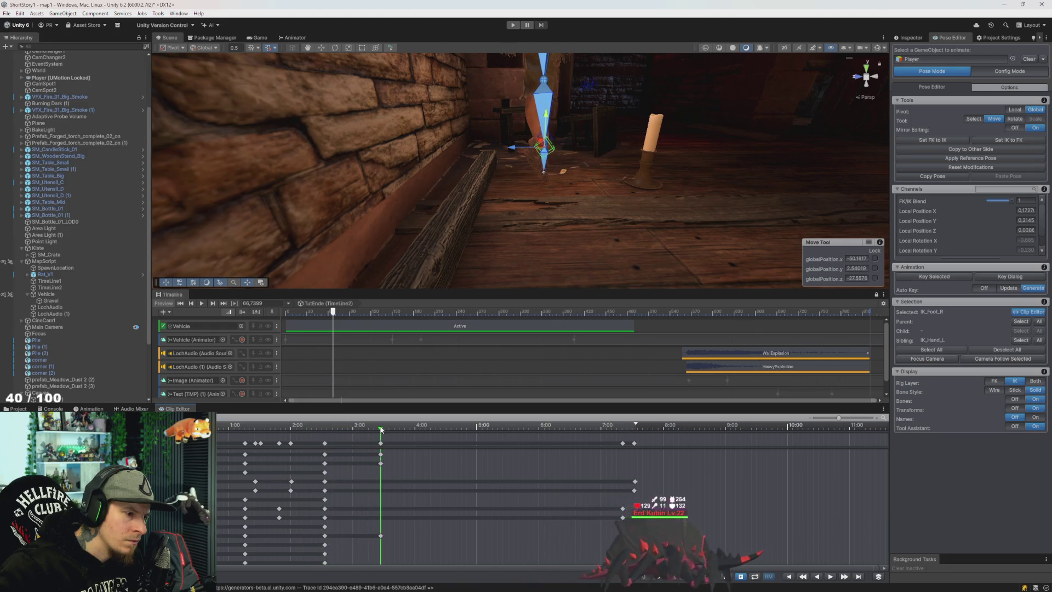
Shift the right foot slightly to the right, check the pose, and jump to the 3:26 key
scroll(385, 462, "up", 5)
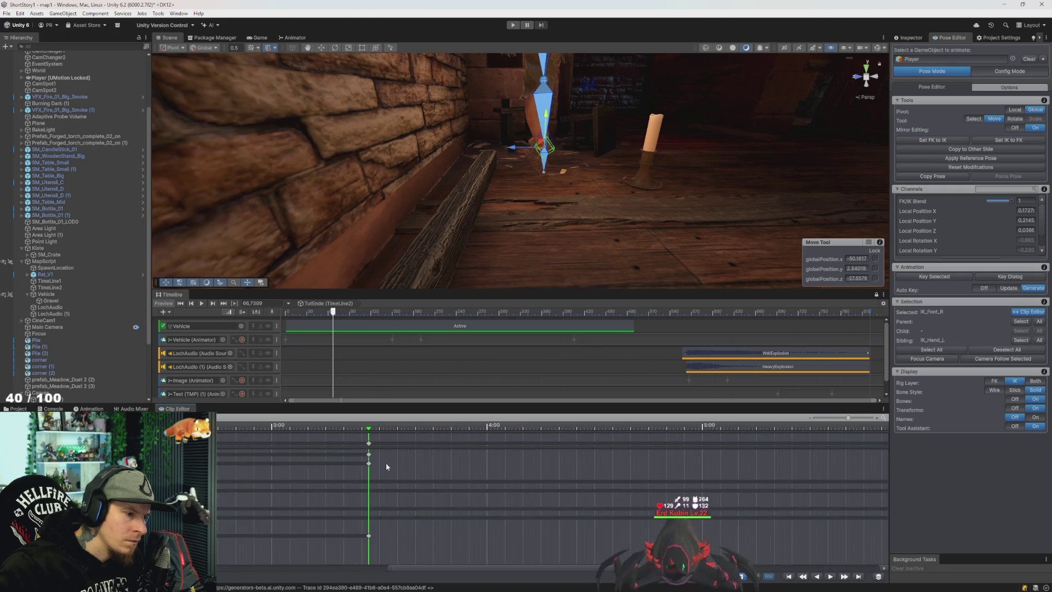
scroll(387, 466, "up", 3)
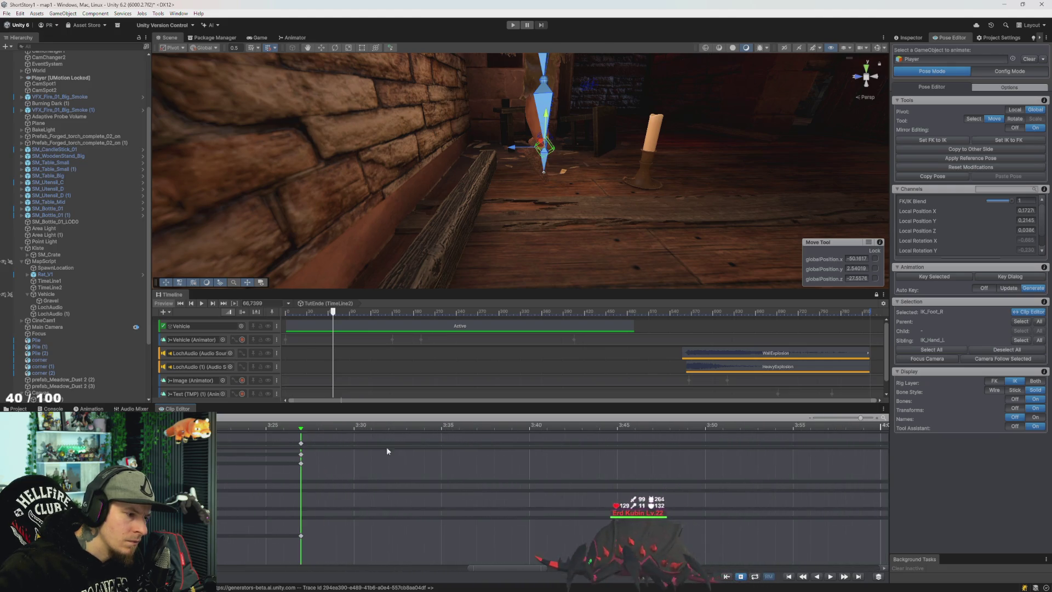
left_click_drag(514, 151, 517, 152)
mouse_move(295, 434)
left_mouse_down()
mouse_move(223, 440)
mouse_move(457, 435)
mouse_move(219, 438)
mouse_move(410, 466)
mouse_move(591, 472)
mouse_move(245, 465)
mouse_move(270, 466)
left_mouse_up()
scroll(447, 451, "down", 2)
left_click(514, 426)
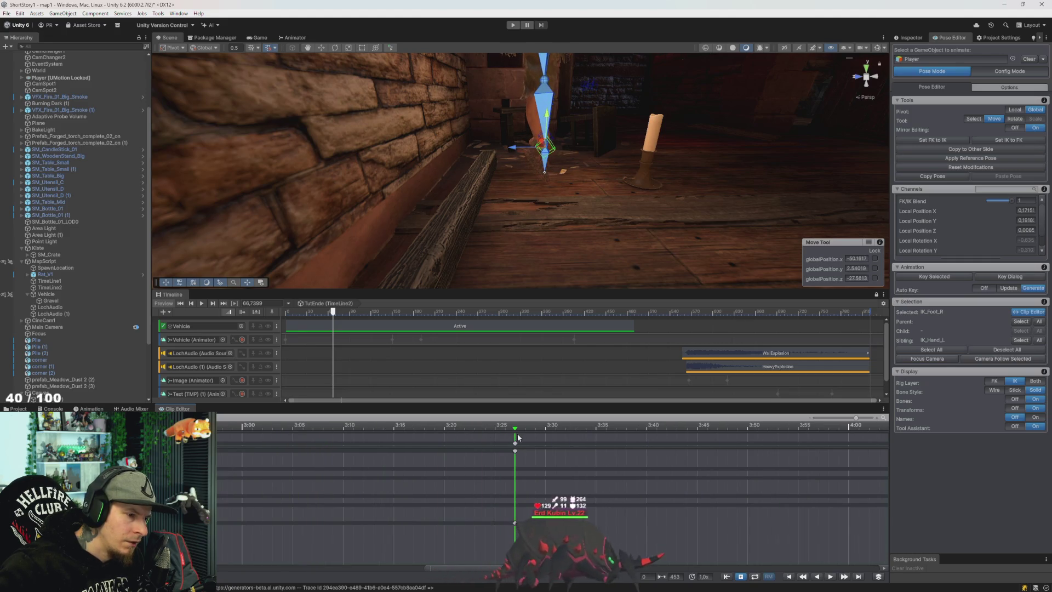
Select the pelvis, lower it slightly with the Y arrow, then scrub back to about 2:44
mouse_move(576, 107)
left_mouse_down()
mouse_move(566, 133)
mouse_move(561, 120)
mouse_move(449, 123)
mouse_move(460, 126)
left_mouse_up()
left_click(472, 155)
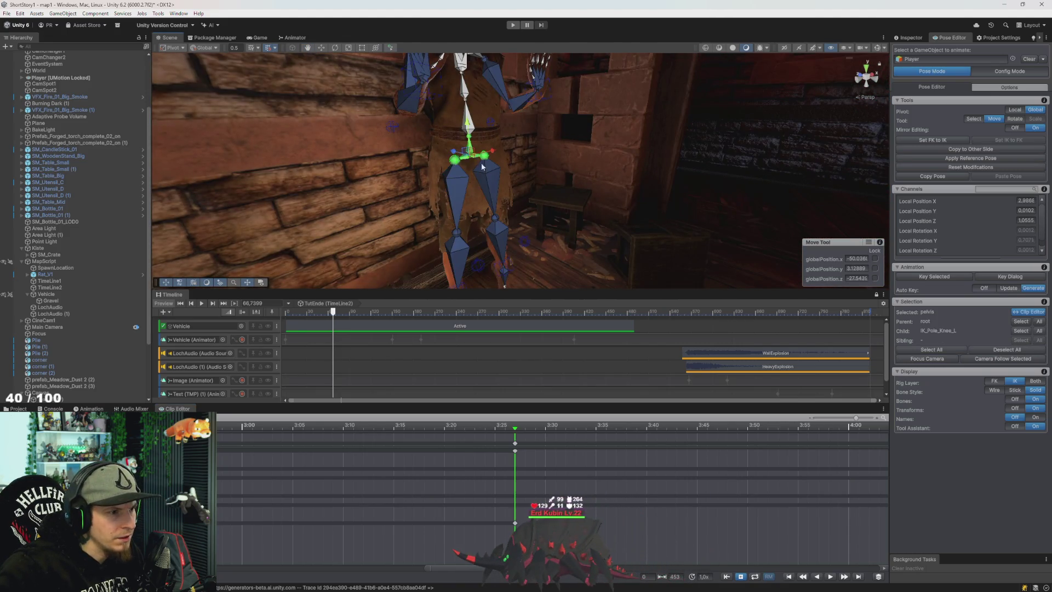
key("f")
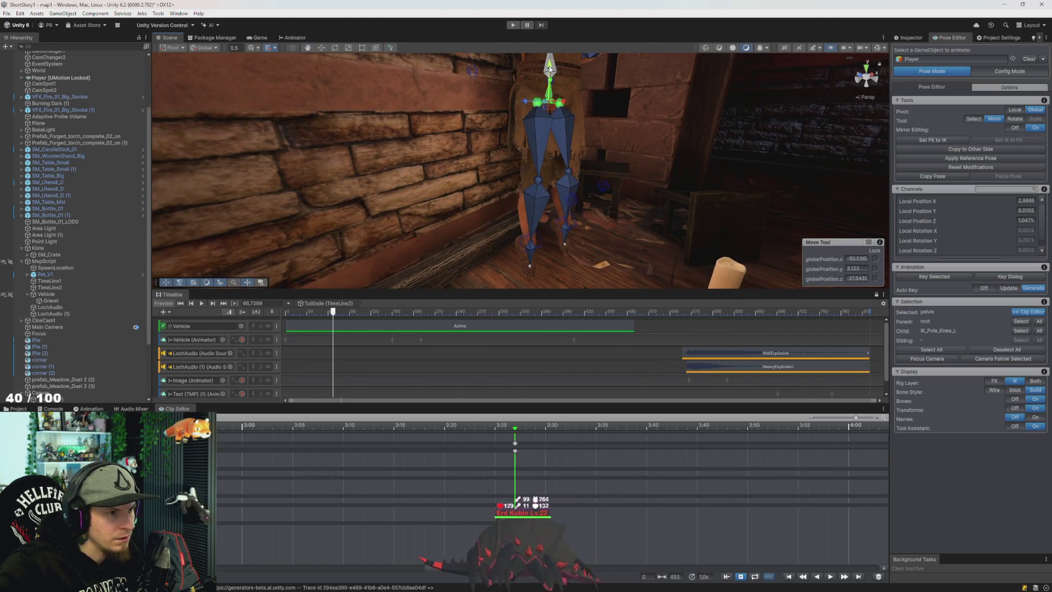
left_click_drag(550, 67, 549, 68)
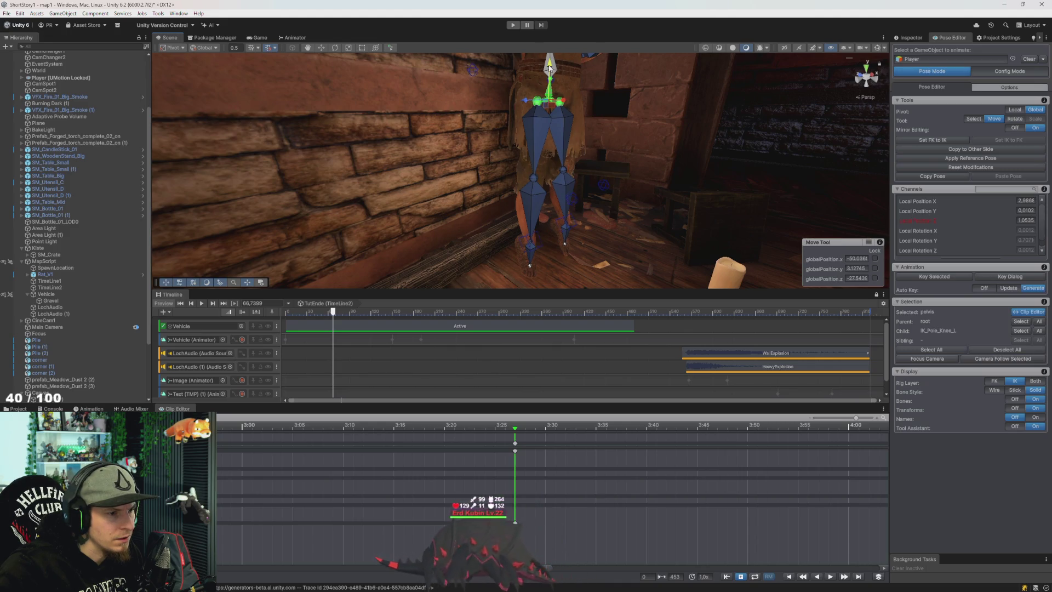
mouse_move(486, 125)
left_mouse_down()
mouse_move(510, 174)
mouse_move(471, 180)
left_mouse_up()
scroll(340, 487, "down", 3)
left_click(416, 426)
mouse_move(417, 426)
left_mouse_down()
mouse_move(333, 426)
mouse_move(380, 459)
mouse_move(560, 474)
mouse_move(329, 477)
left_mouse_up()
mouse_move(438, 213)
left_mouse_down()
mouse_move(286, 225)
mouse_move(339, 214)
mouse_move(449, 220)
left_mouse_up()
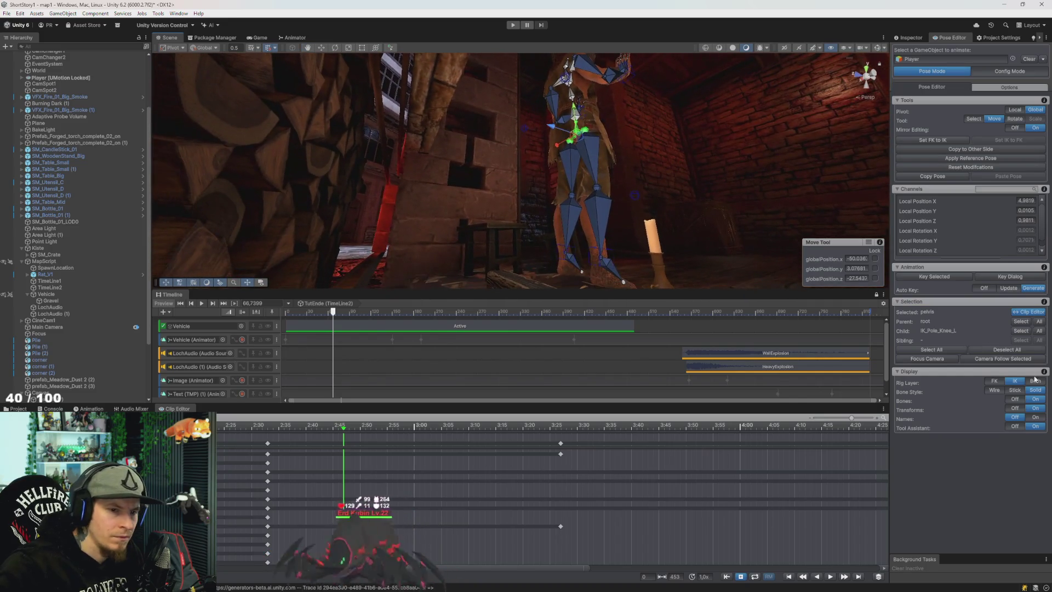
Hide the bones and shift the pelvis slightly, comparing poses around 2:30
left_click(1014, 399)
left_click(269, 429)
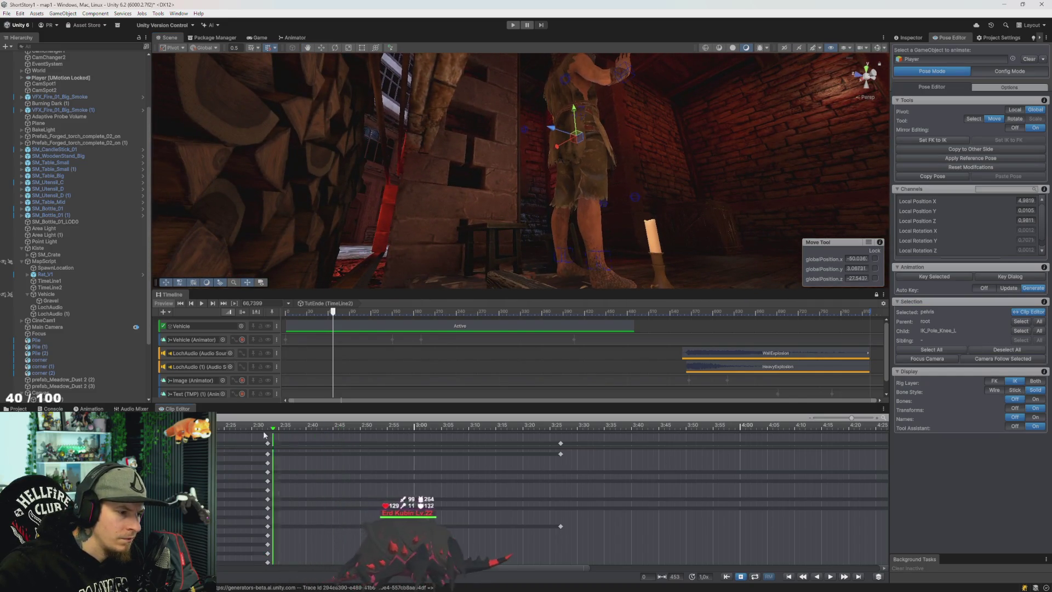
mouse_move(270, 439)
left_mouse_down()
mouse_move(492, 475)
mouse_move(583, 477)
mouse_move(440, 480)
mouse_move(282, 462)
mouse_move(560, 496)
left_mouse_up()
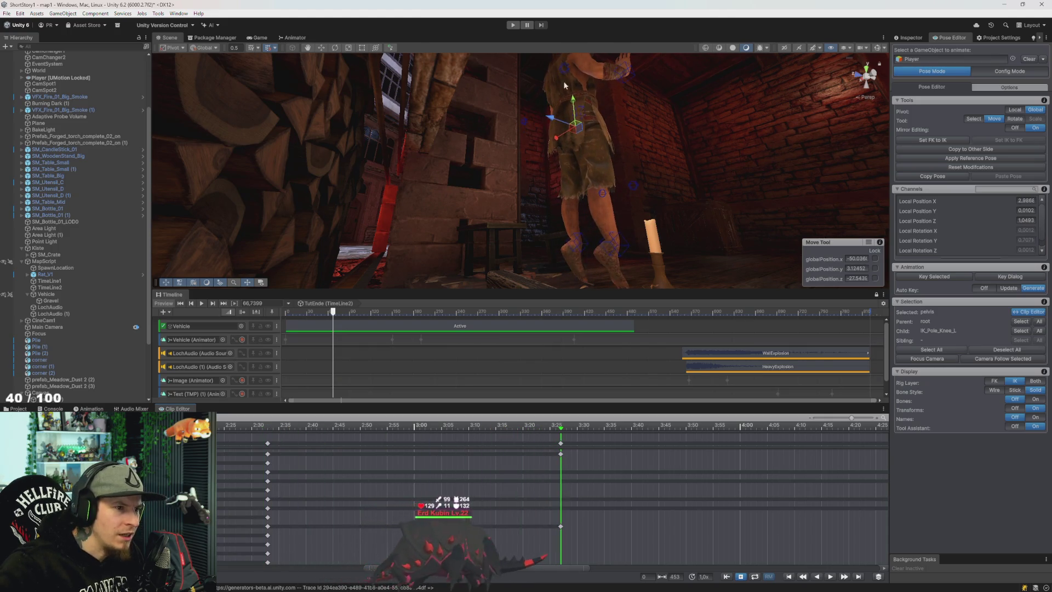
left_click_drag(554, 120, 558, 124)
mouse_move(542, 430)
left_mouse_down()
mouse_move(267, 431)
mouse_move(515, 469)
mouse_move(271, 457)
mouse_move(572, 480)
left_mouse_up()
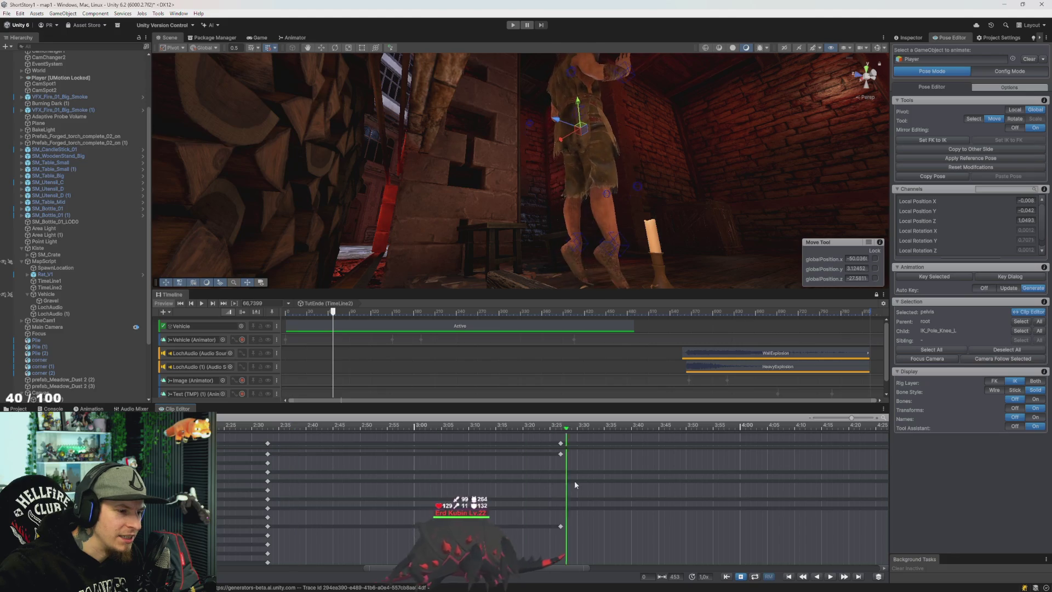
Shift the pelvis sideways along X to about X -0.007, then play from 2:37 to check the hips
left_click_drag(560, 122, 556, 120)
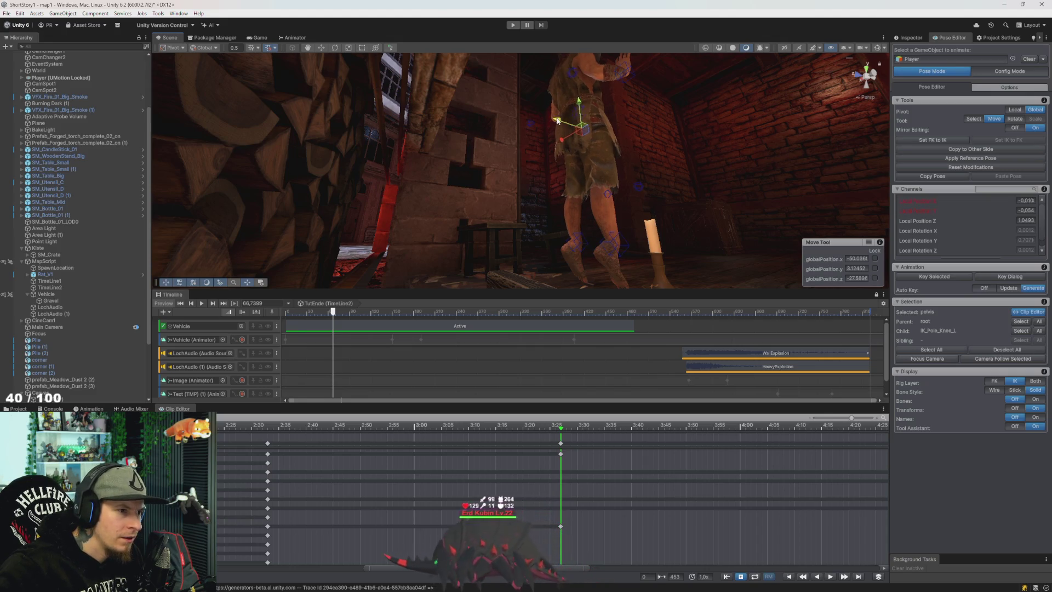
left_click(286, 420)
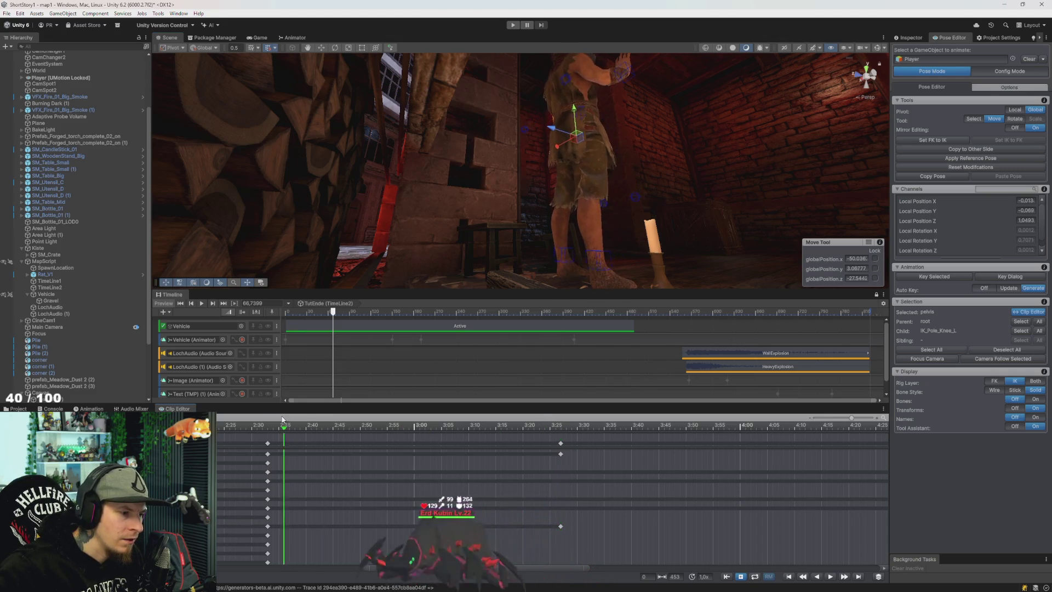
mouse_move(285, 419)
left_mouse_down()
mouse_move(538, 436)
mouse_move(376, 433)
mouse_move(277, 448)
mouse_move(556, 462)
mouse_move(267, 465)
left_mouse_up()
mouse_move(438, 219)
left_mouse_down()
mouse_move(483, 242)
mouse_move(422, 254)
mouse_move(425, 277)
mouse_move(404, 269)
left_mouse_up()
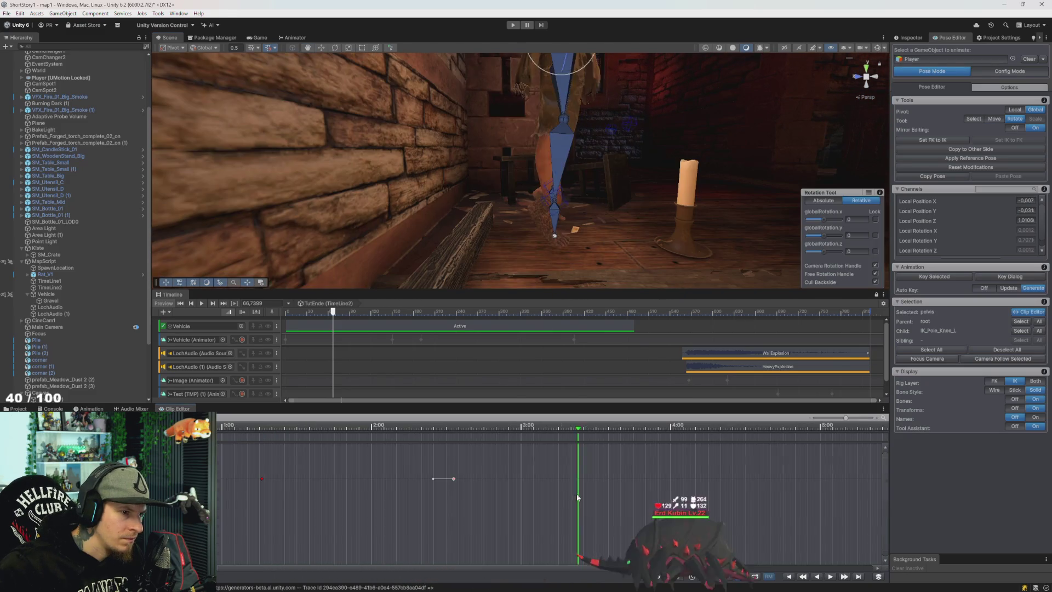
Bend the tangent of the pelvis key near 2:30 so the curve dips downward
mouse_move(558, 493)
left_mouse_down()
mouse_move(465, 494)
mouse_move(521, 501)
left_mouse_up()
mouse_move(563, 284)
left_mouse_down()
mouse_move(552, 211)
mouse_move(527, 288)
left_mouse_up()
mouse_move(513, 429)
left_mouse_down()
mouse_move(389, 442)
mouse_move(615, 478)
mouse_move(460, 484)
mouse_move(520, 491)
left_mouse_up()
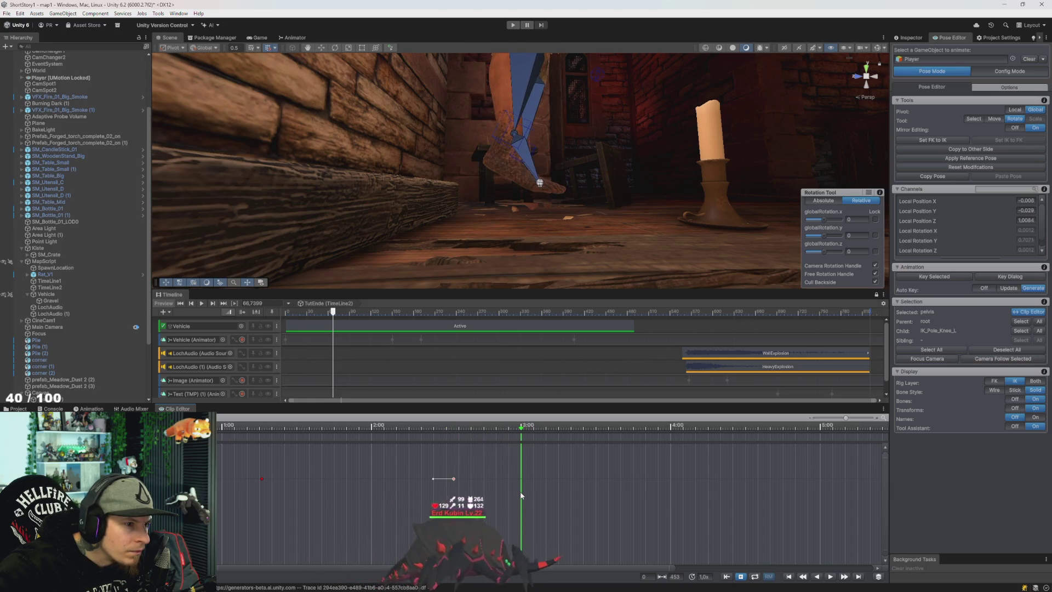
left_click(470, 470)
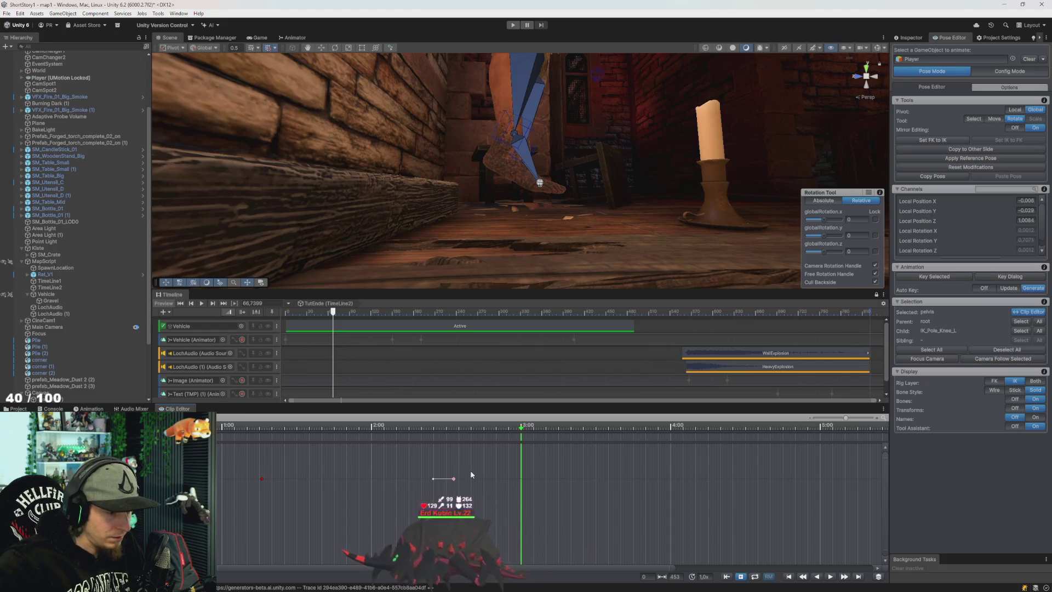
left_click(454, 478)
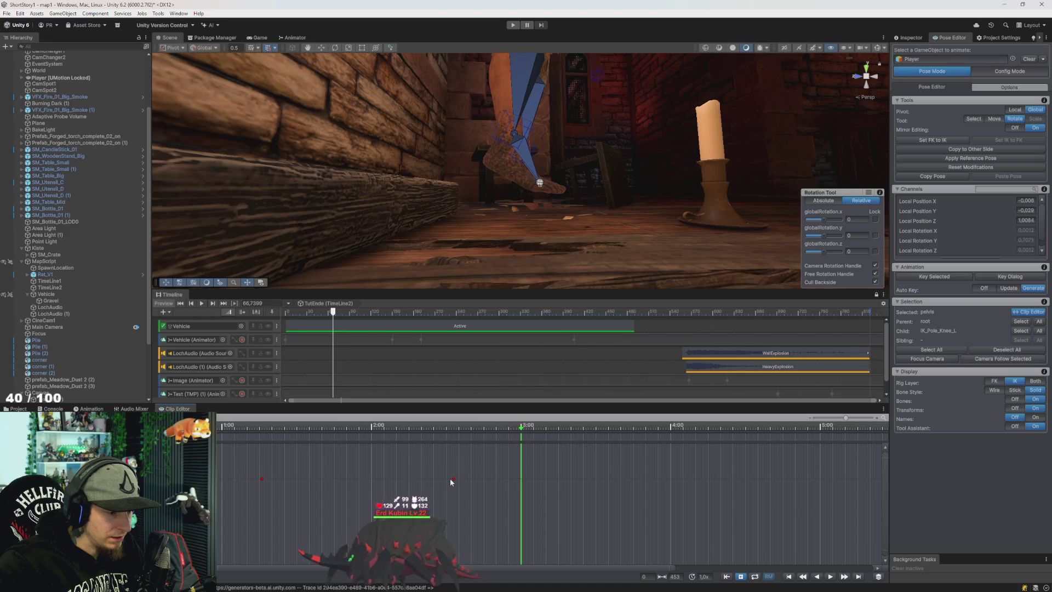
left_click_drag(433, 480, 453, 499)
left_click(528, 497)
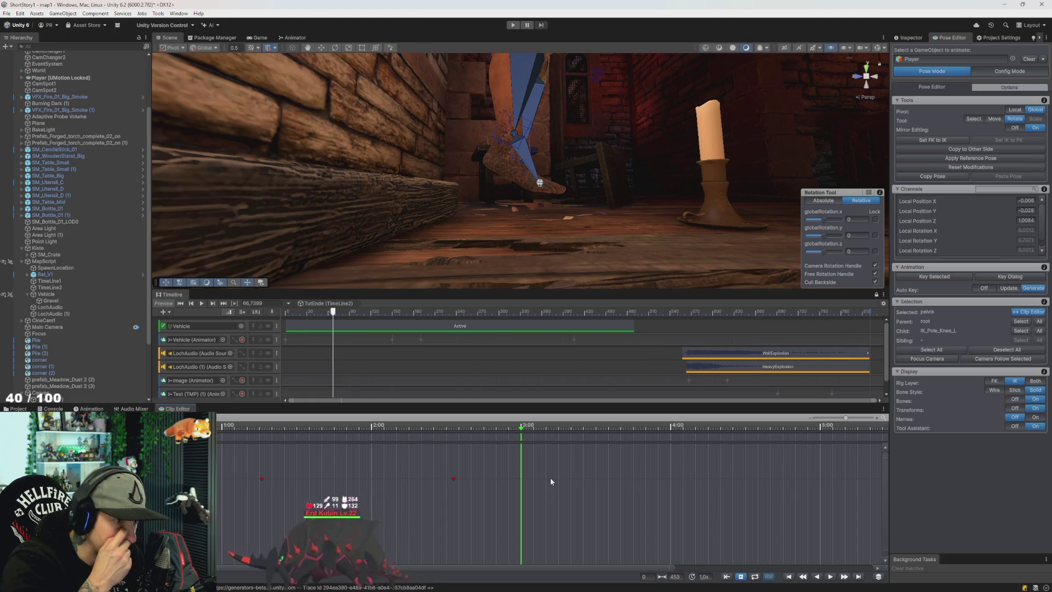
Switch to the Move tool and pan the curves to show 2:00 to 4:00
left_click_drag(548, 181, 574, 167)
key("w")
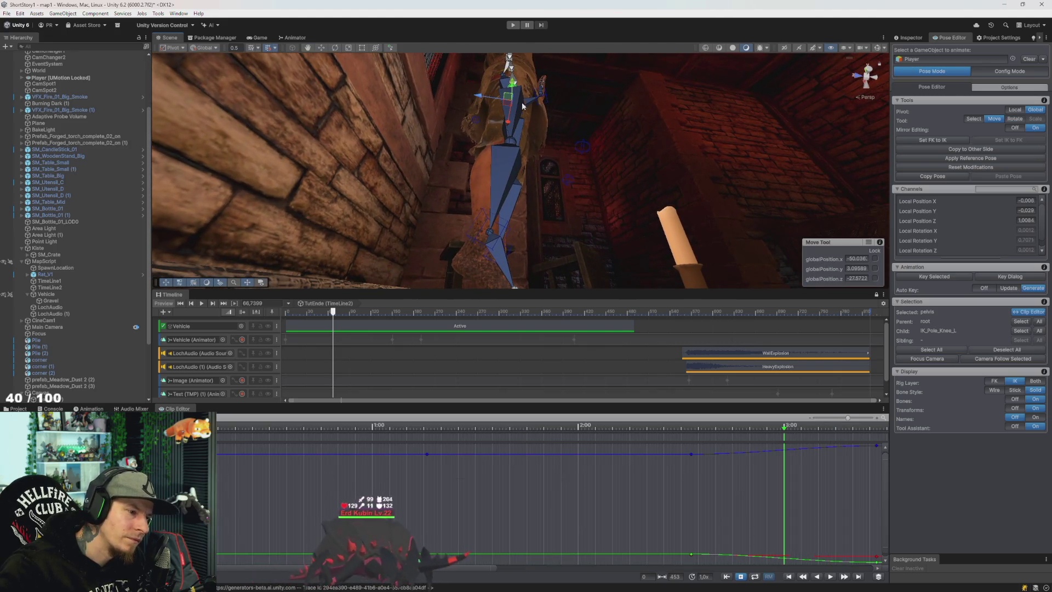
left_click_drag(672, 508, 506, 500)
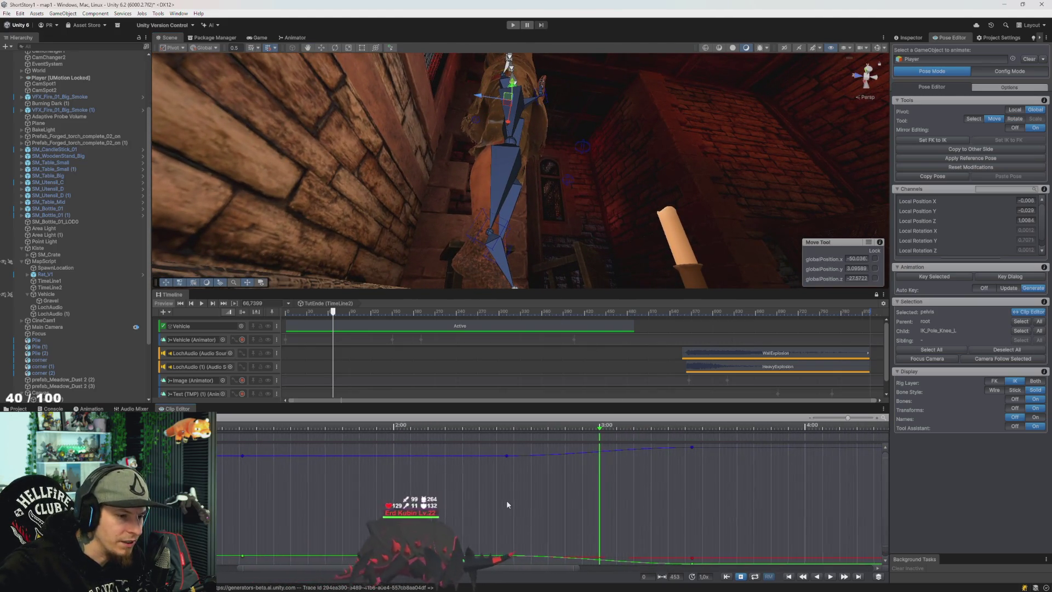
left_click_drag(542, 228, 633, 559)
Give the pelvis key Free Flat tangents on both sides
right_click(639, 525)
left_click(592, 475)
key("f")
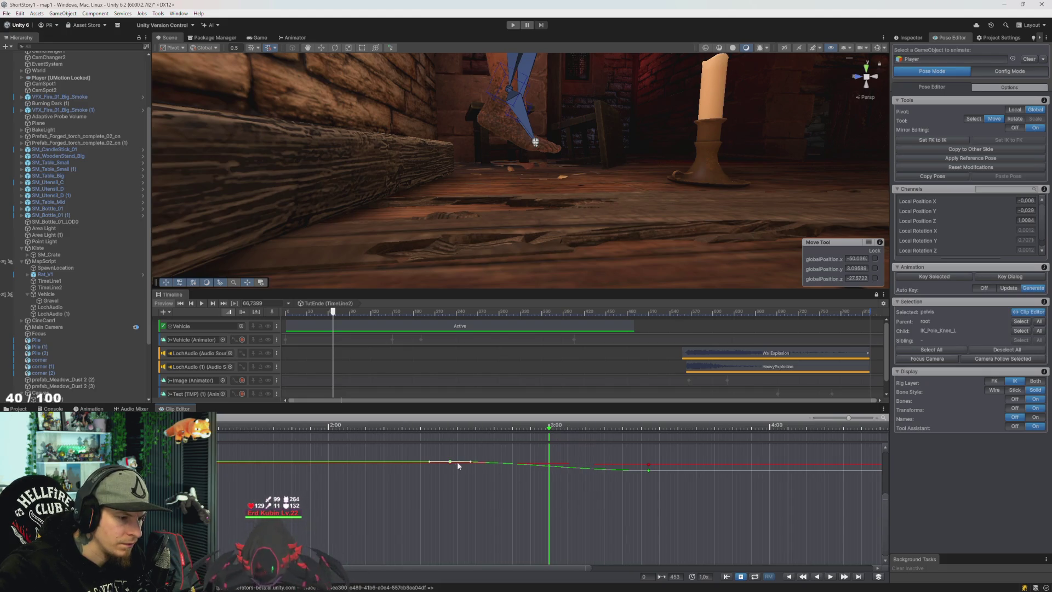
right_click(451, 462)
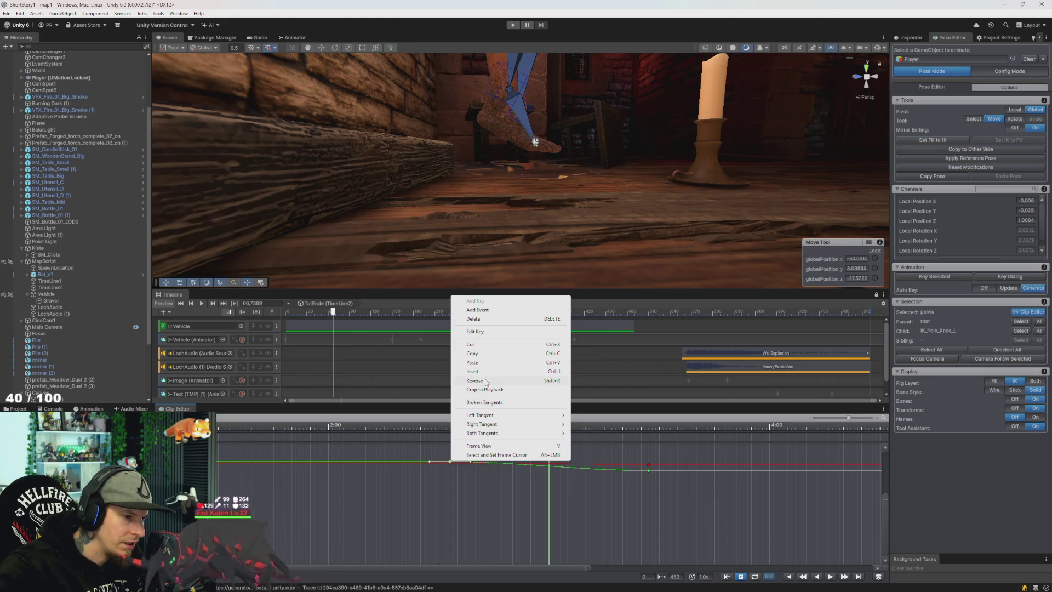
mouse_move(497, 436)
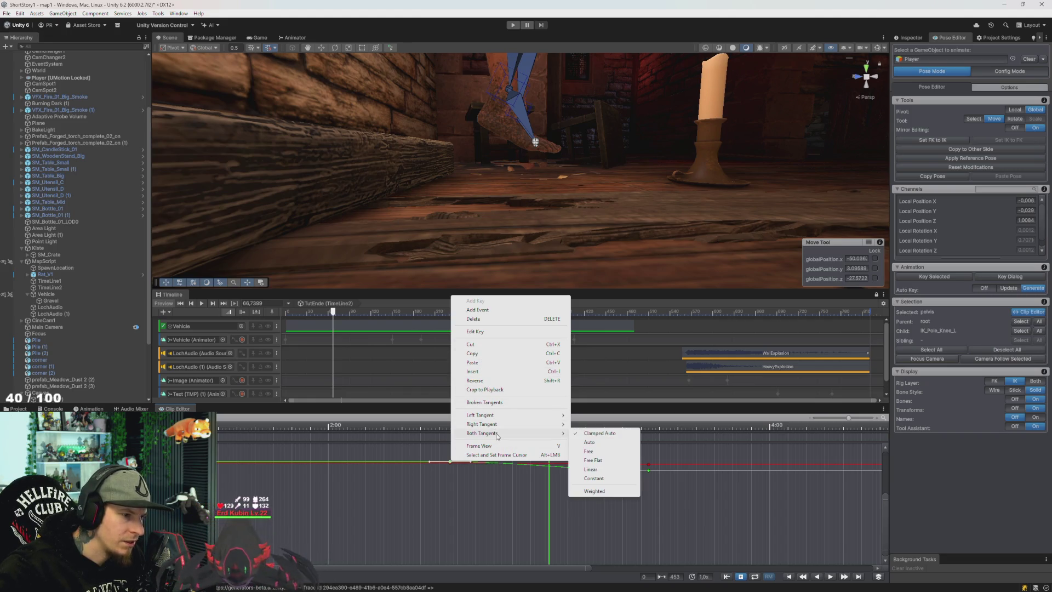
left_click(601, 463)
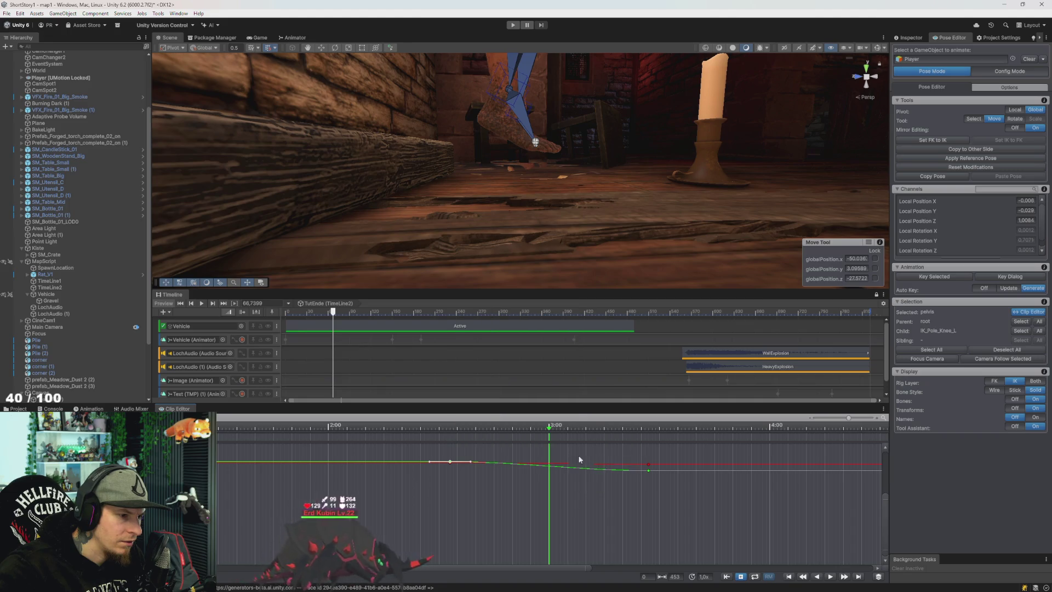
left_click(474, 464)
Break the earlier key's tangents, flatten its right tangent, lower the later key slightly, and preview
right_click(450, 461)
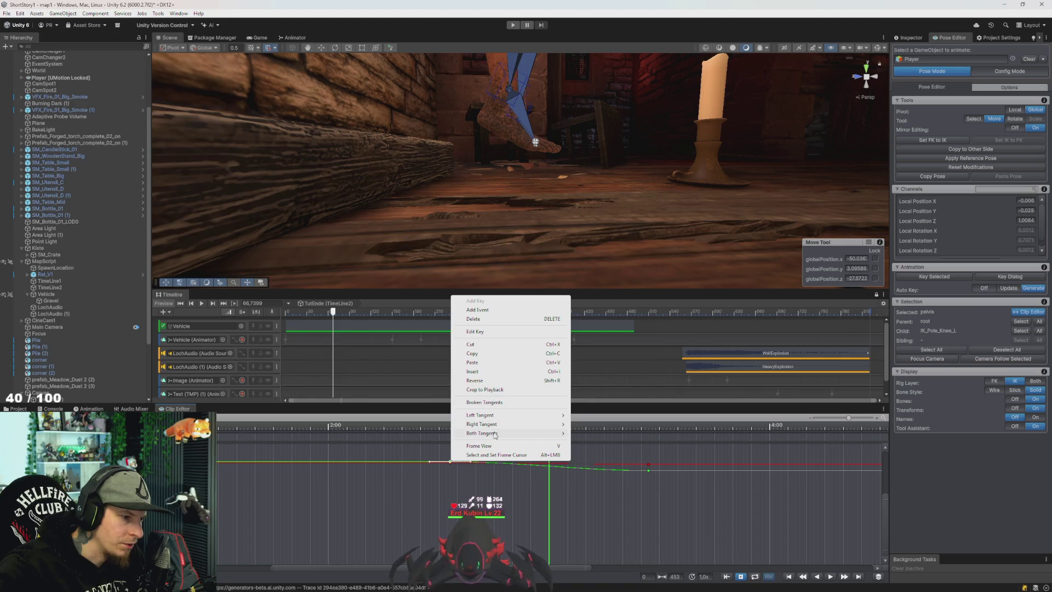
left_click(492, 404)
left_click(470, 462)
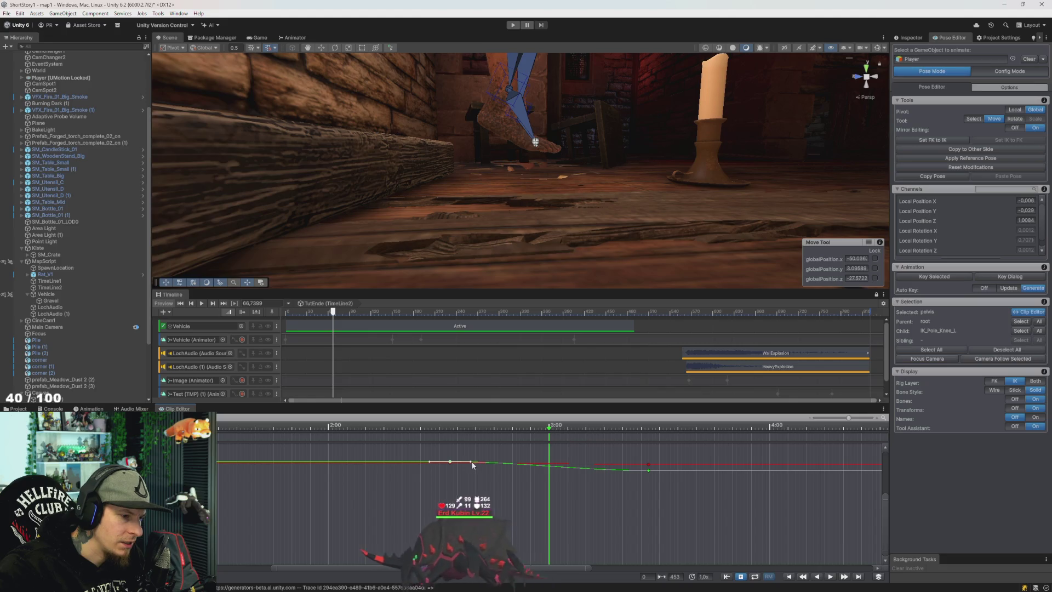
left_click(450, 462)
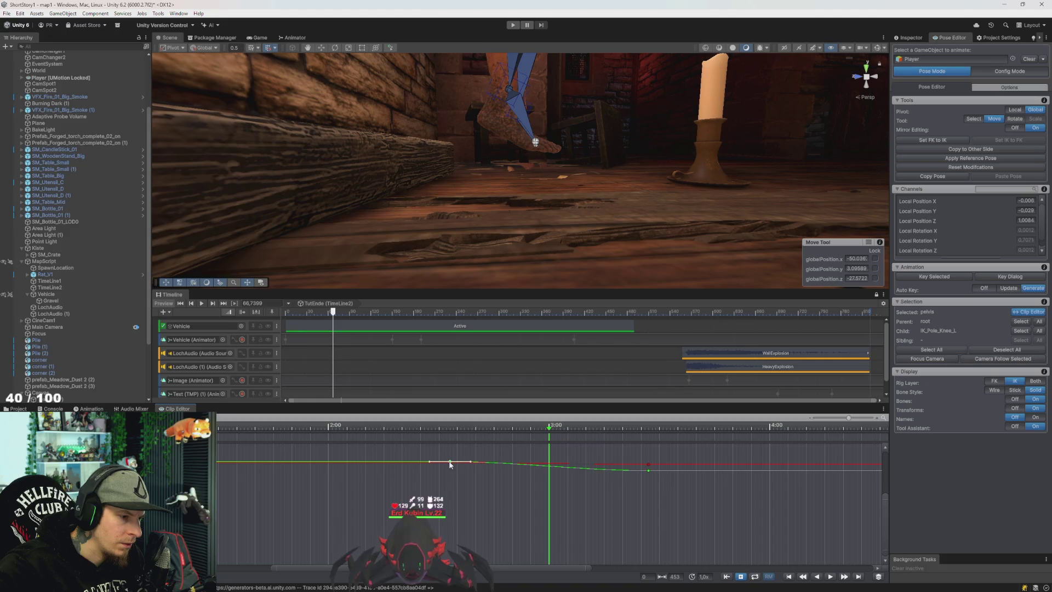
left_click_drag(471, 464, 472, 461)
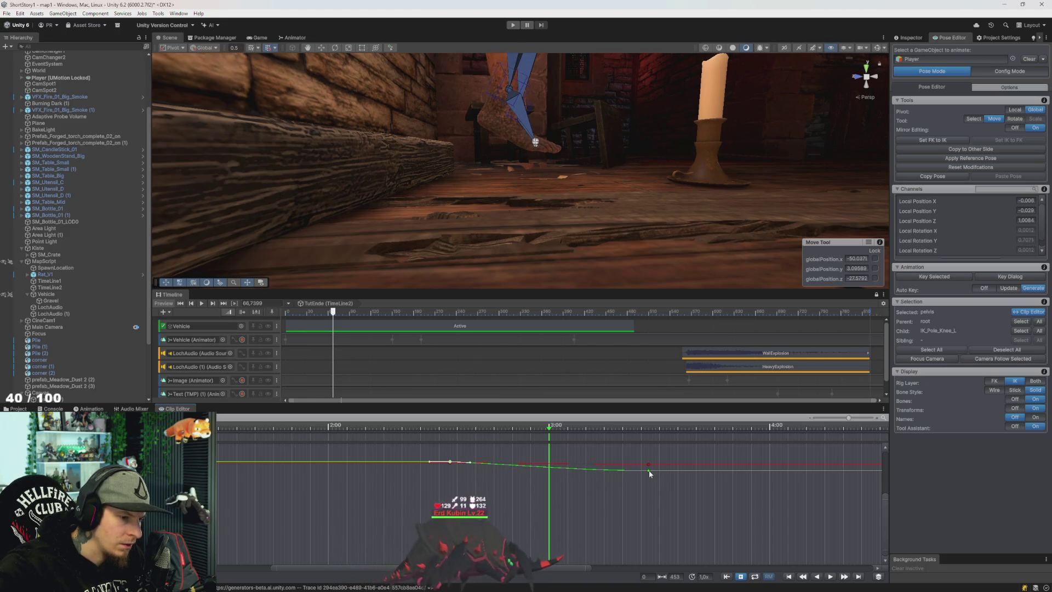
left_click_drag(649, 469, 650, 473)
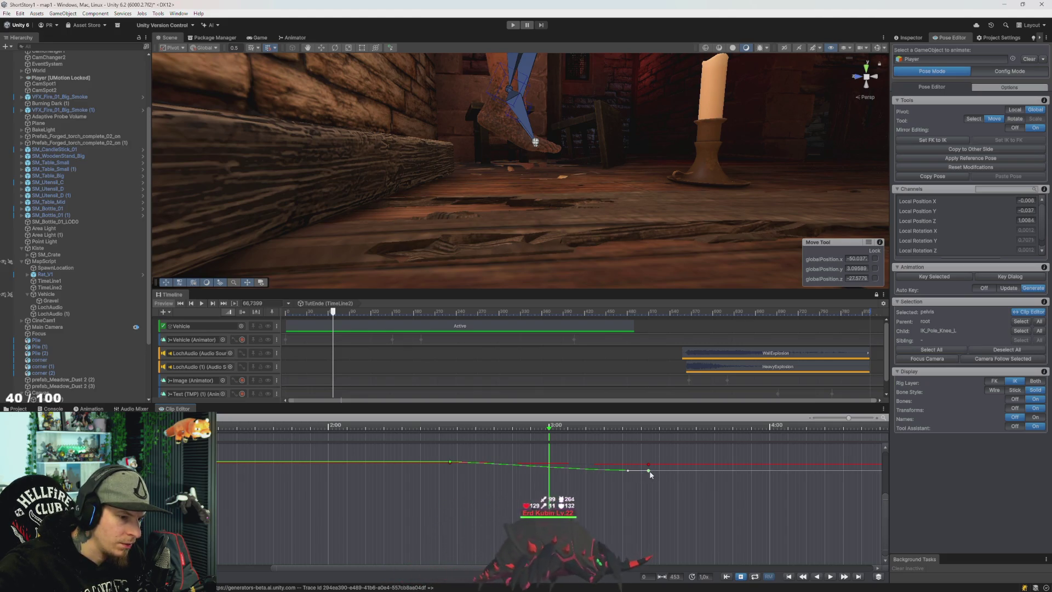
right_click(648, 470)
key("Escape")
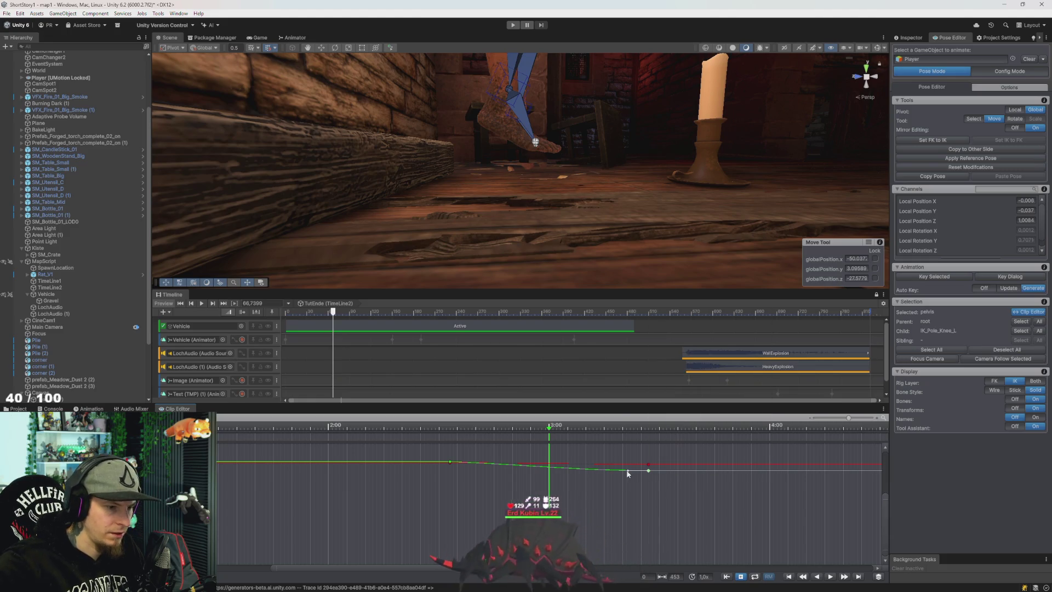
left_click(450, 463)
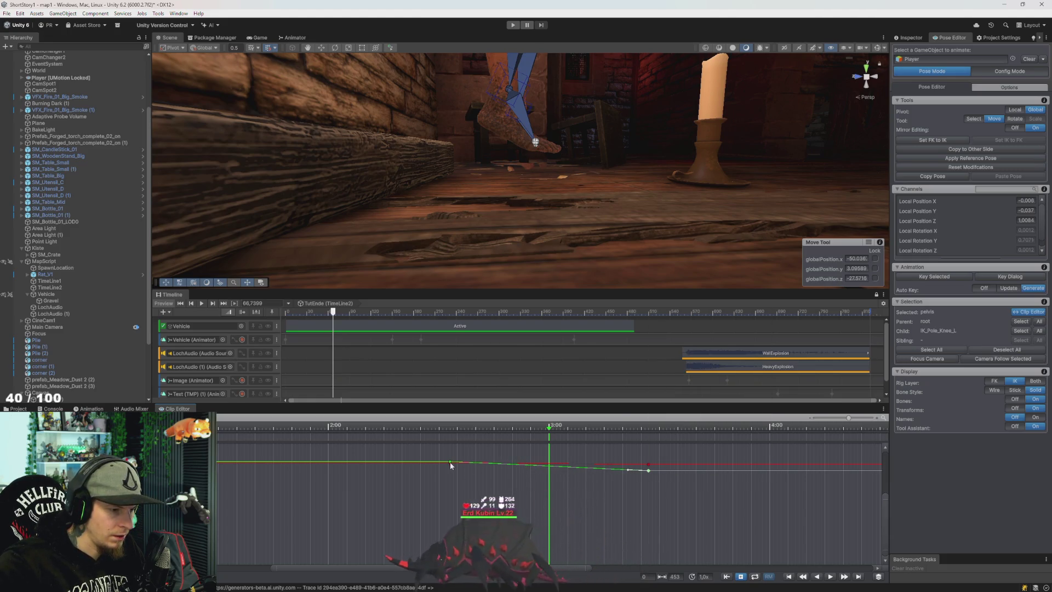
mouse_move(558, 427)
left_mouse_down()
mouse_move(460, 431)
mouse_move(634, 441)
mouse_move(475, 444)
mouse_move(652, 455)
mouse_move(554, 457)
left_mouse_up()
Insert new keys on the pelvis curve at the playhead and fit the curves into view
right_click(556, 468)
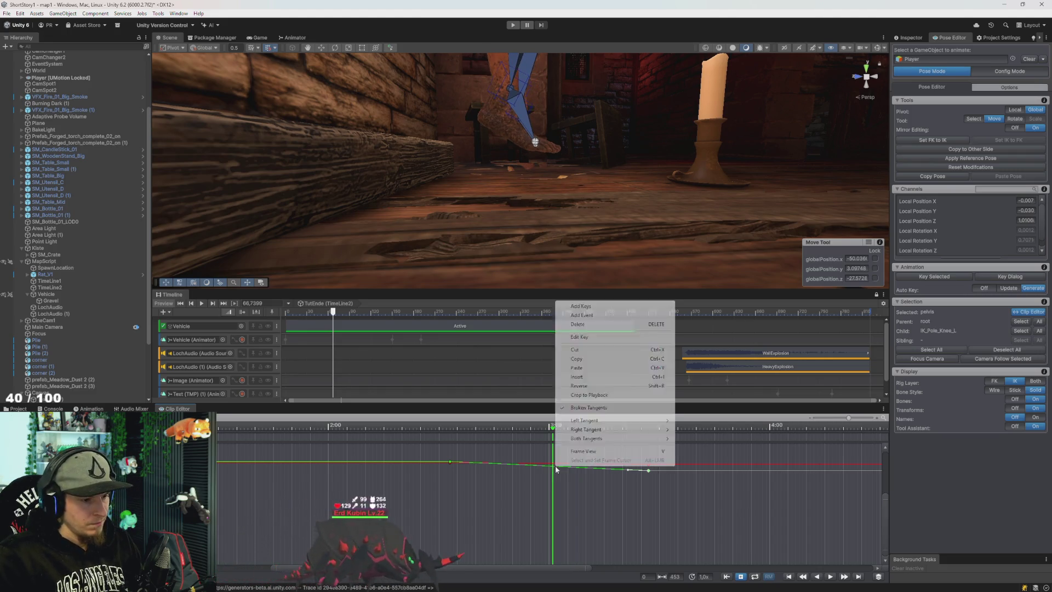
left_click(584, 338)
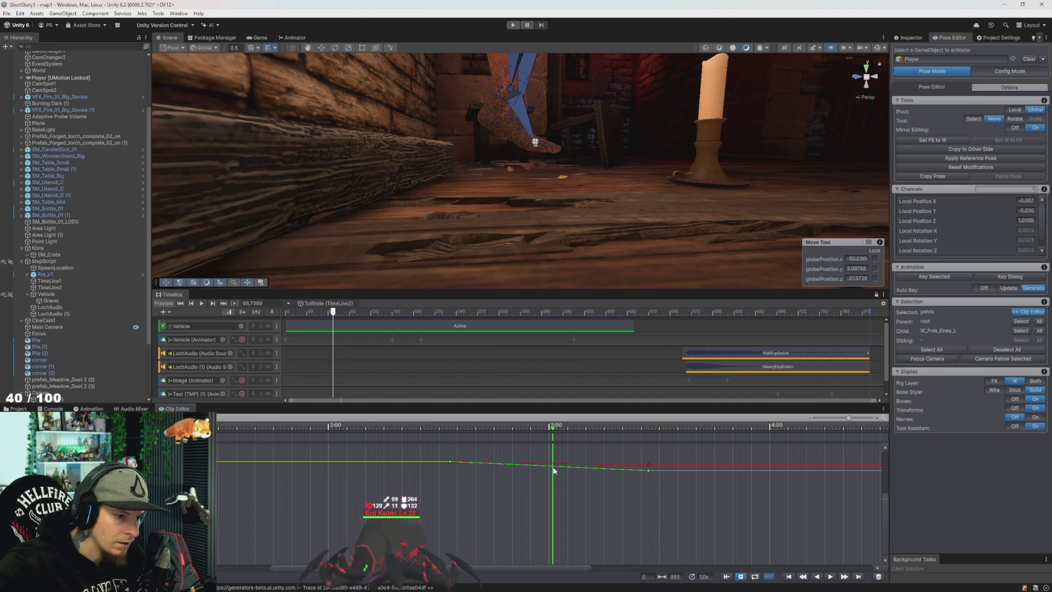
scroll(563, 471, "up", 3)
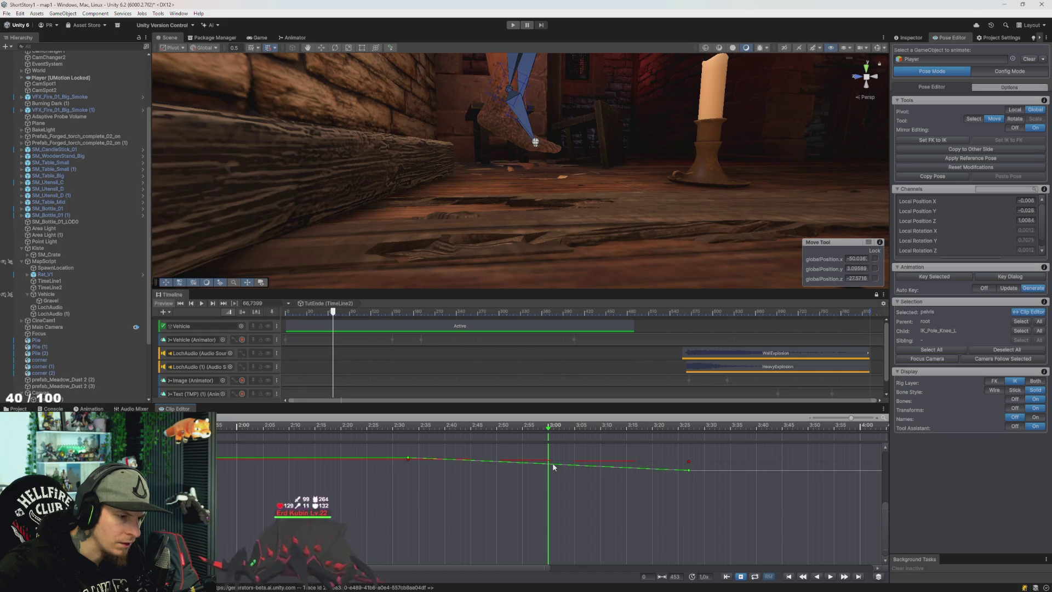
right_click(553, 465)
left_click(583, 378)
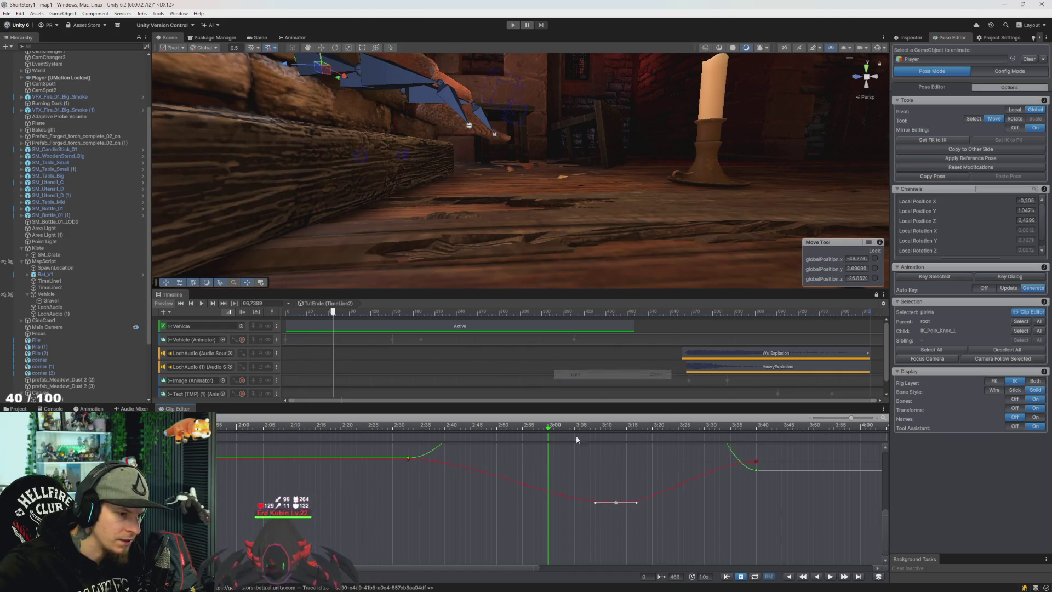
scroll(580, 475, "down", 3)
key("f")
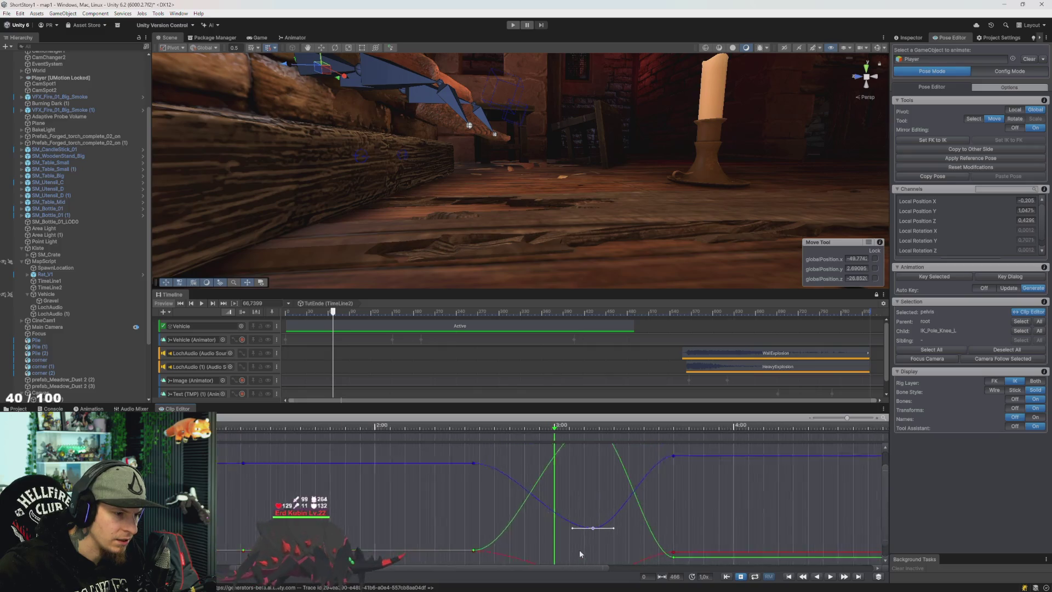
Undo, add a key at 3:00 on the pelvis curve, and drag its value lower
key("ctrl+z")
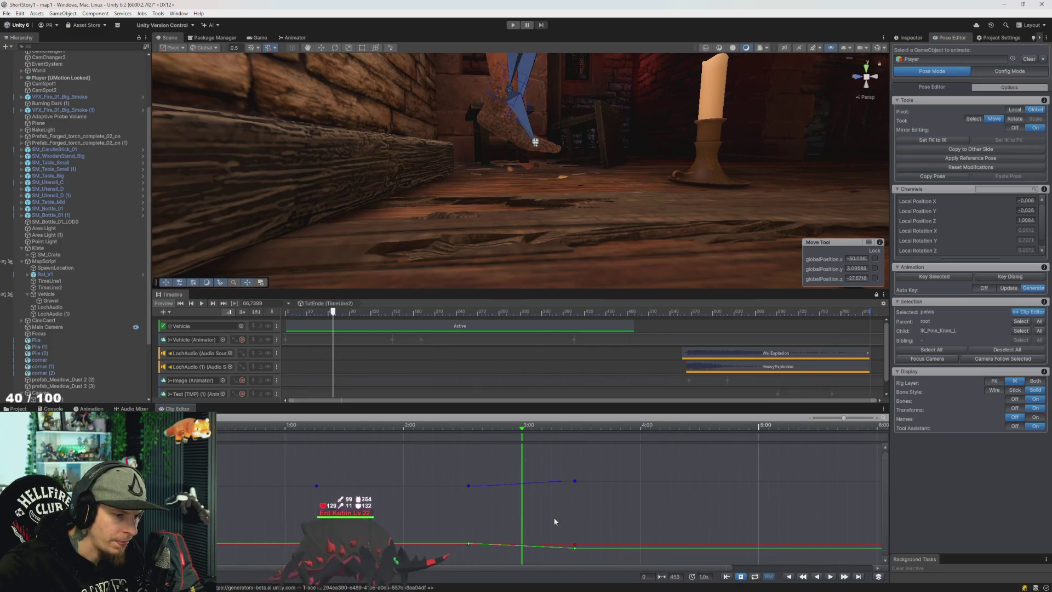
scroll(551, 481, "up", 3)
left_click_drag(529, 479, 534, 511)
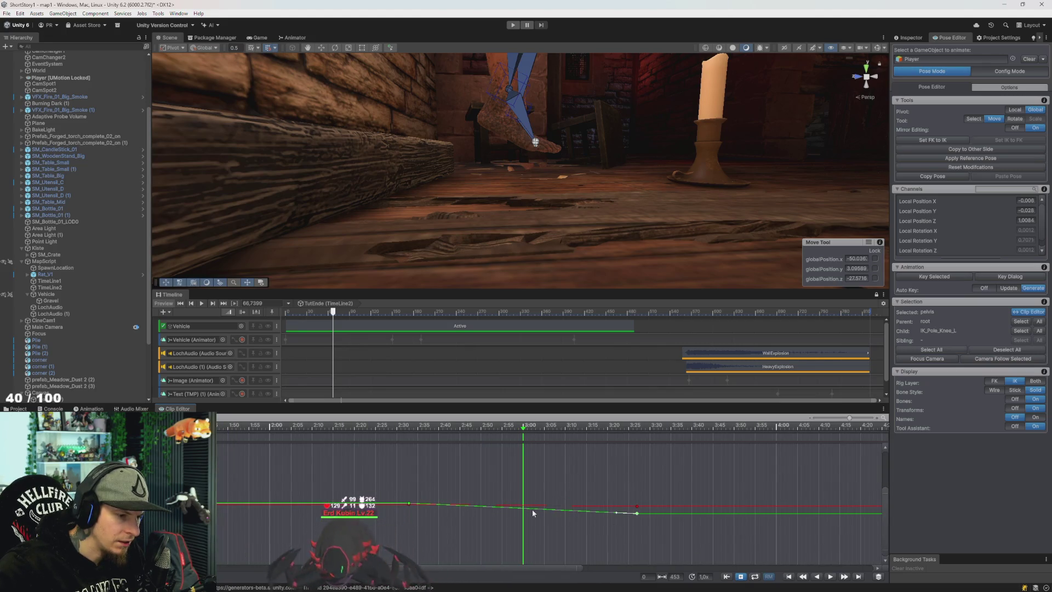
right_click(533, 512)
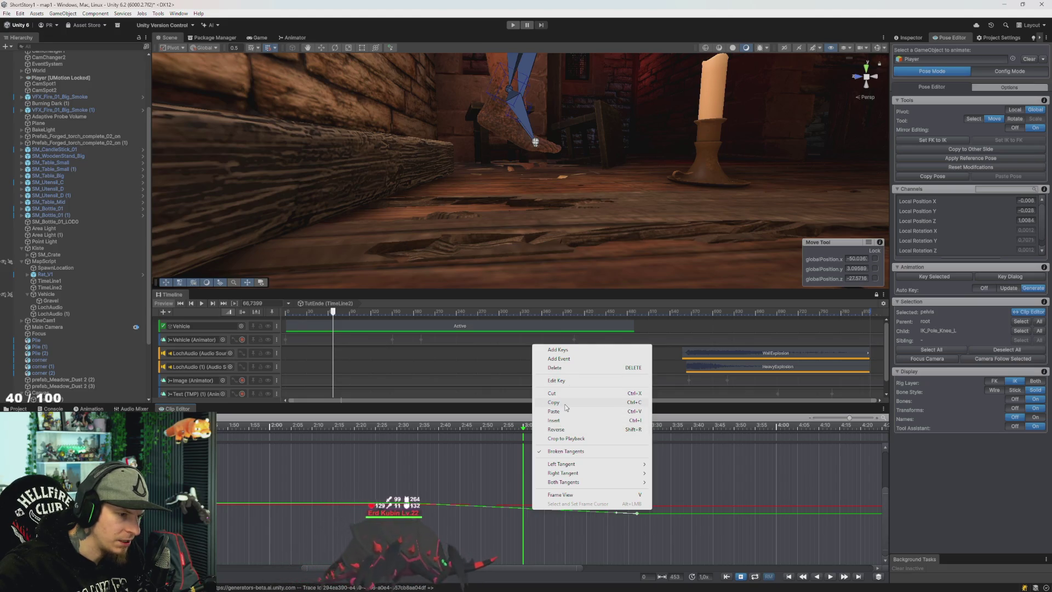
left_click(532, 509)
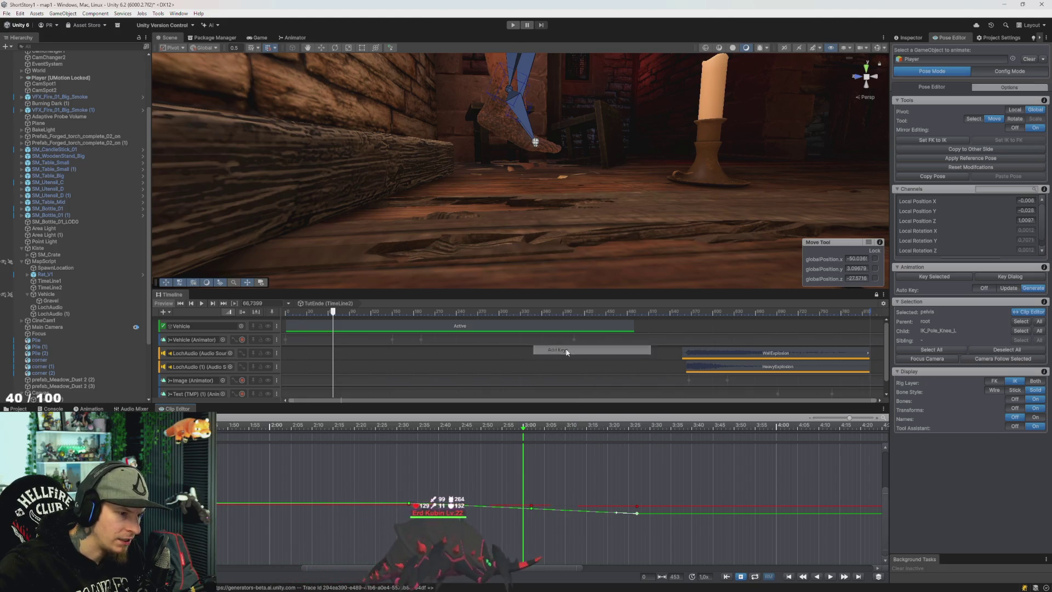
left_click(533, 429)
mouse_move(535, 431)
left_mouse_down()
mouse_move(548, 431)
mouse_move(473, 436)
mouse_move(550, 446)
mouse_move(532, 452)
left_mouse_up()
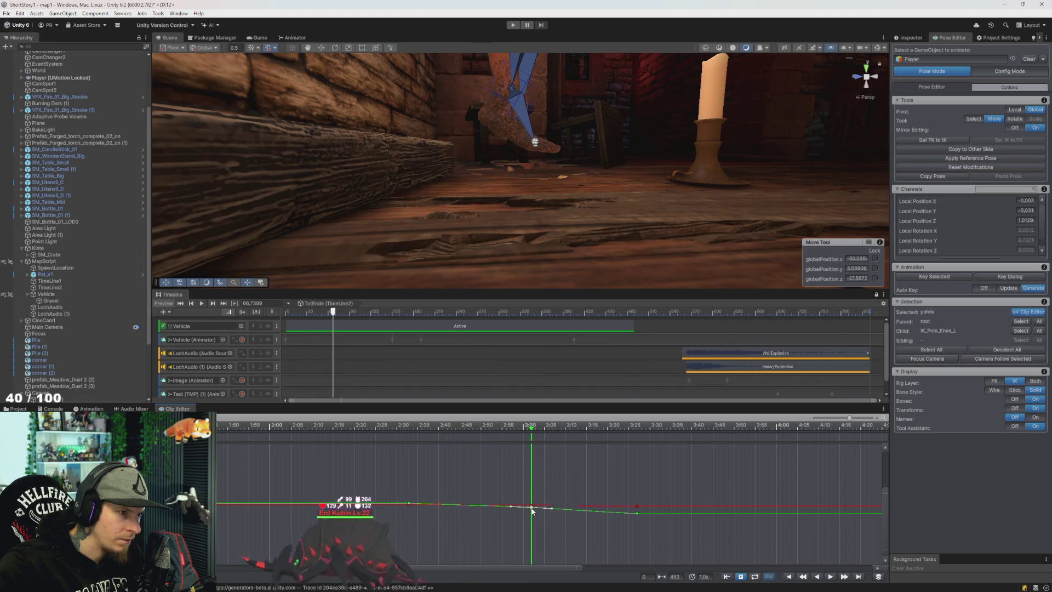
mouse_move(532, 510)
left_mouse_down()
mouse_move(535, 528)
mouse_move(537, 515)
left_mouse_up()
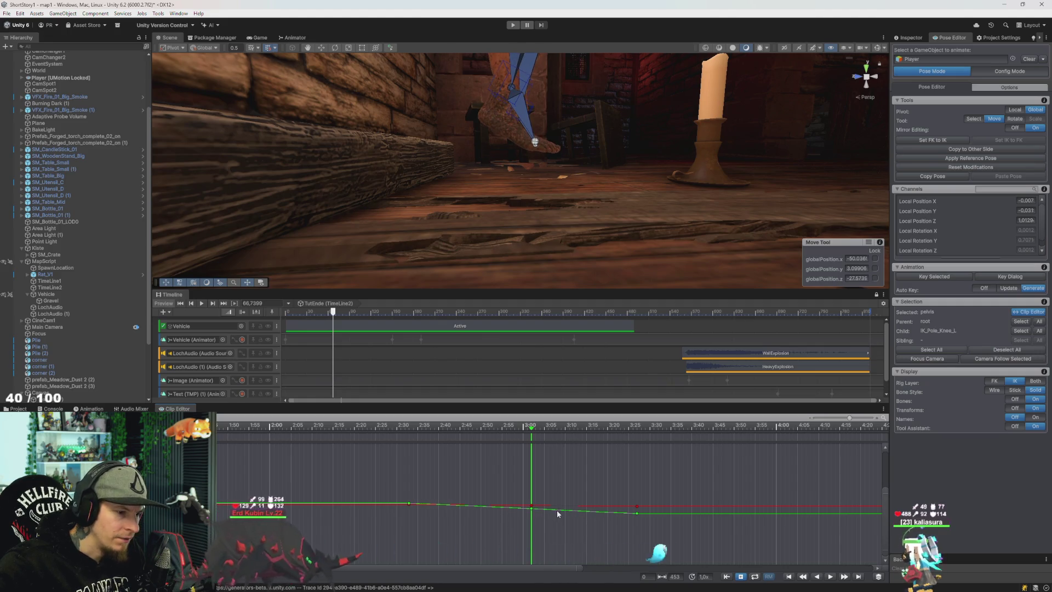
scroll(530, 200, "down", 5)
Frame the foot handle and scrub back to about 2:25 to watch the foot
scroll(548, 165, "up", 8)
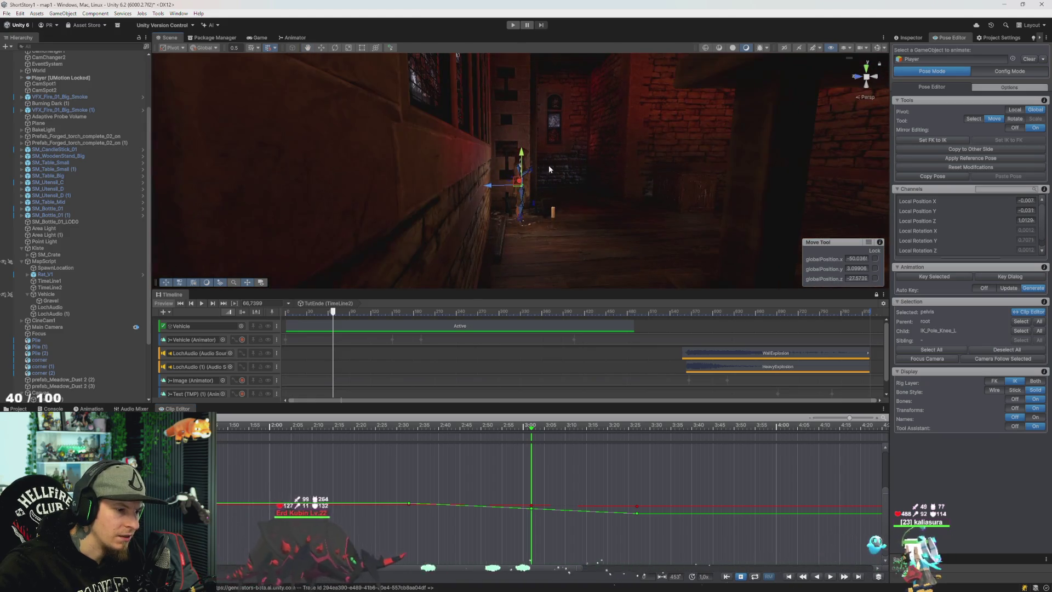
scroll(547, 195, "down", 4)
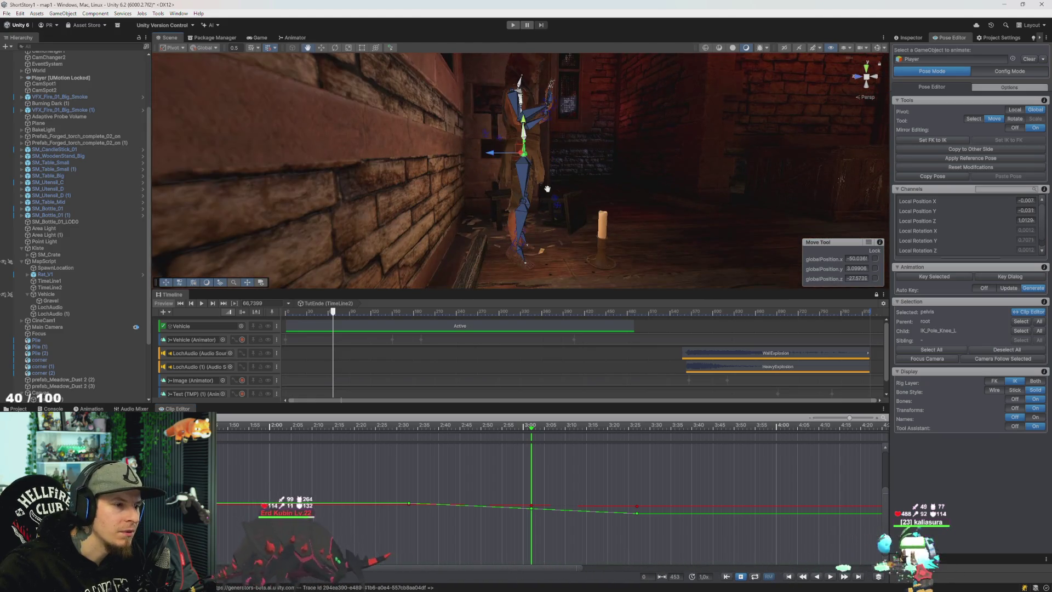
key("f")
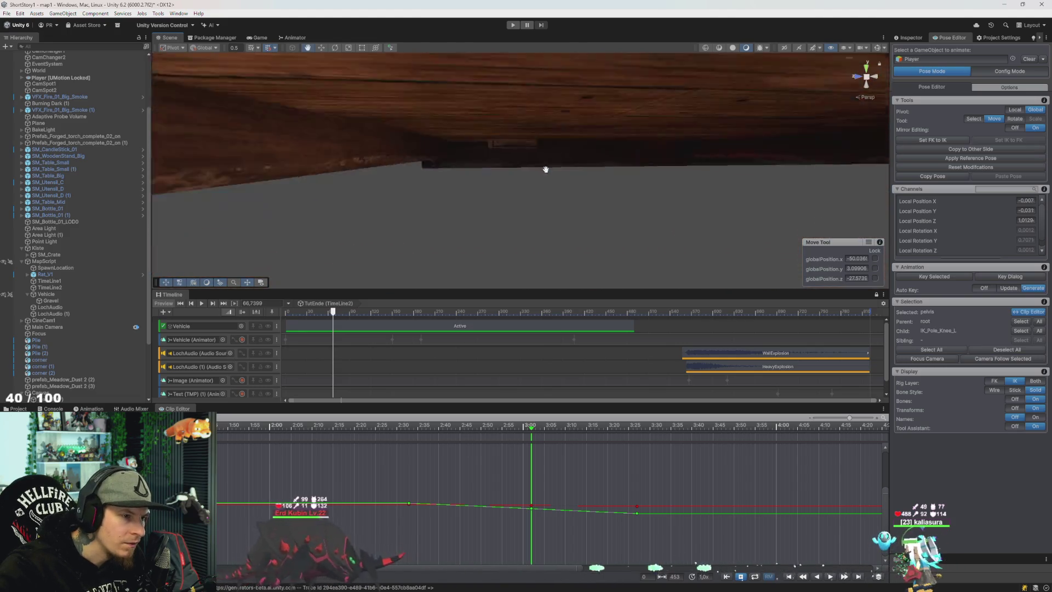
scroll(544, 162, "down", 5)
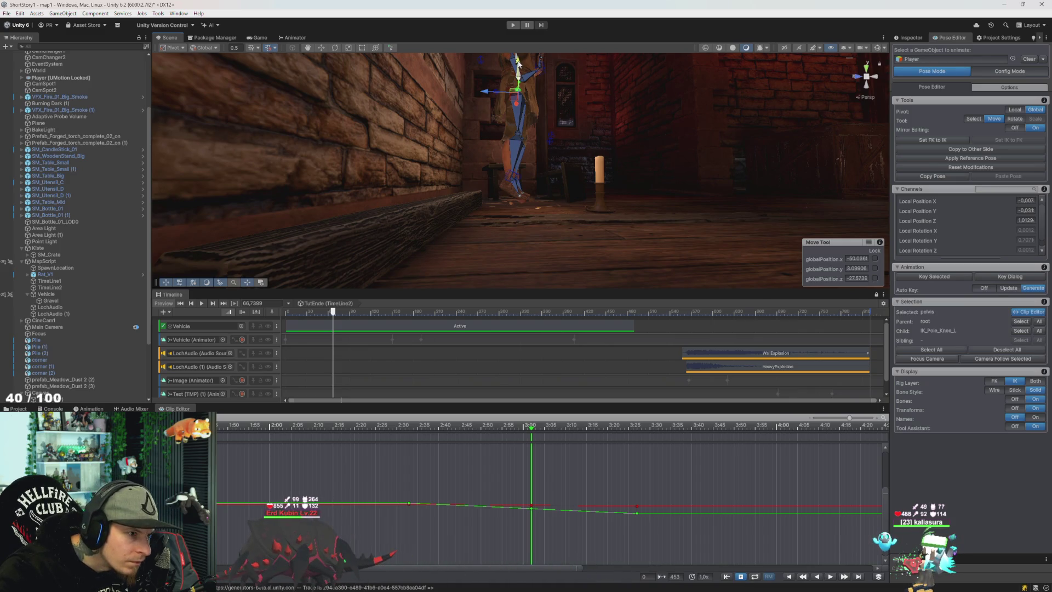
scroll(535, 104, "up", 5)
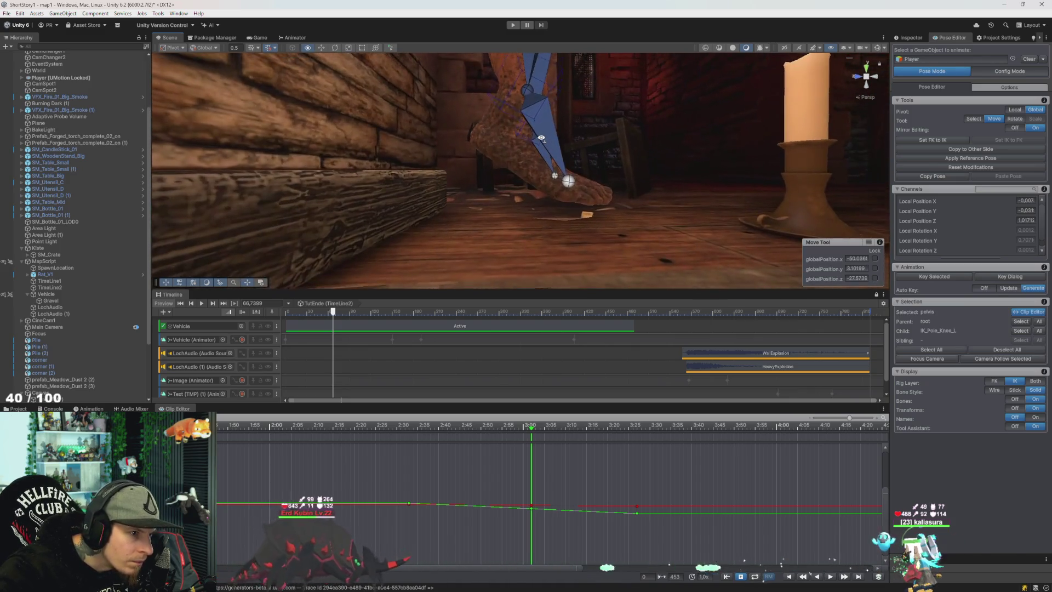
left_click_drag(541, 138, 544, 144)
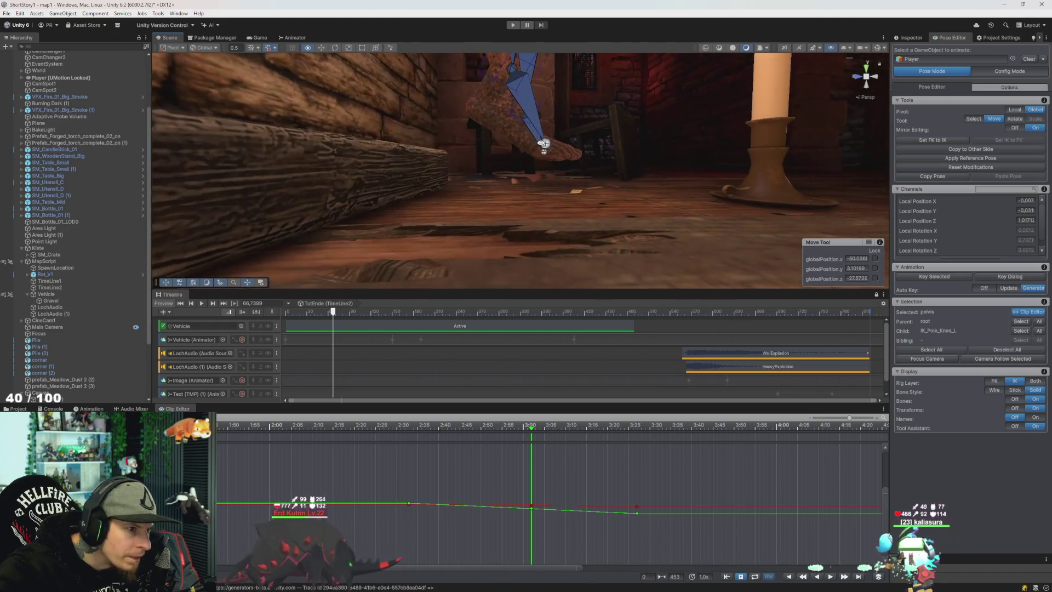
mouse_move(531, 431)
left_mouse_down()
mouse_move(385, 437)
mouse_move(647, 472)
mouse_move(495, 459)
mouse_move(549, 473)
left_mouse_up()
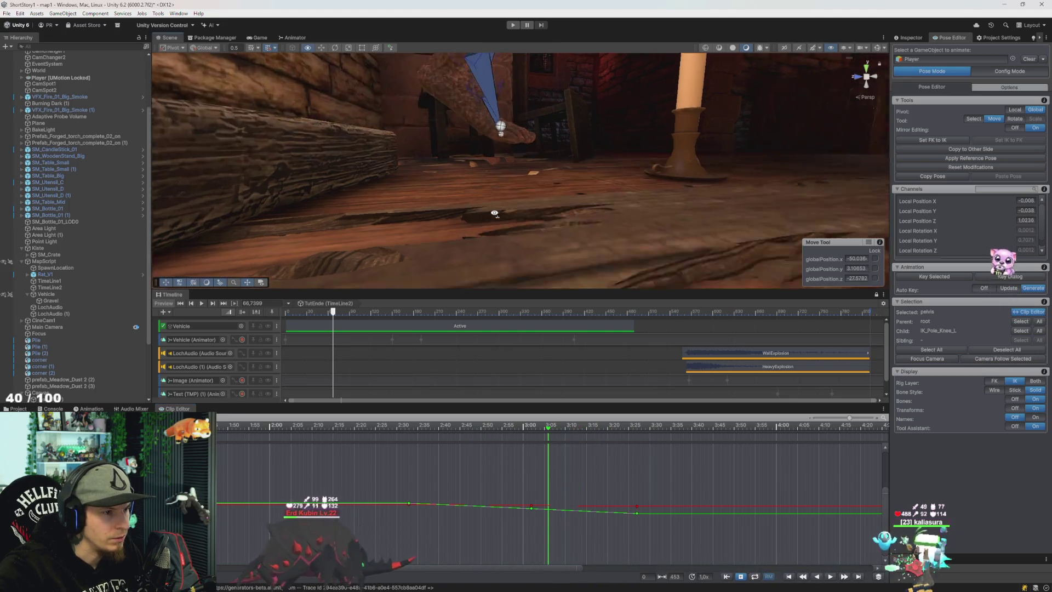
Turn Bones off and scrub the body's motion between about 2:20 and 3:12
scroll(547, 206, "down", 10)
left_click(1014, 399)
mouse_move(615, 232)
left_mouse_down()
mouse_move(599, 241)
mouse_move(558, 195)
mouse_move(534, 199)
left_mouse_up()
left_click(501, 430)
mouse_move(486, 435)
left_mouse_down()
mouse_move(336, 437)
mouse_move(413, 438)
left_mouse_up()
mouse_move(424, 475)
left_mouse_down()
mouse_move(338, 473)
mouse_move(430, 495)
left_mouse_up()
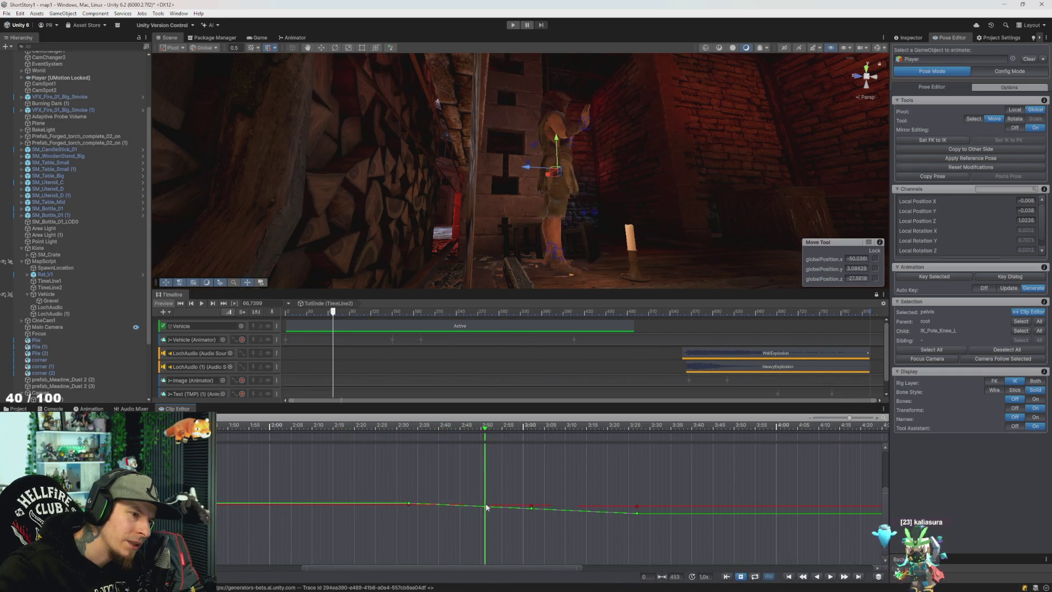
mouse_move(511, 518)
left_mouse_down()
mouse_move(579, 525)
mouse_move(345, 509)
mouse_move(530, 536)
left_mouse_up()
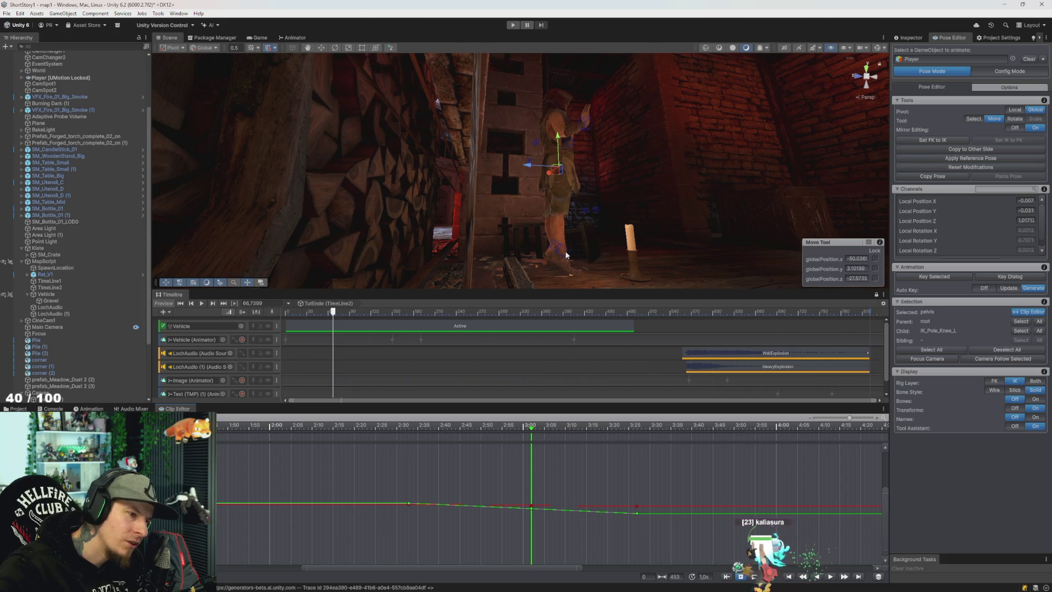
Select IK_Foot_R, play the clip from about 1:40, and switch the Clip Editor to dopesheet
left_click(567, 224)
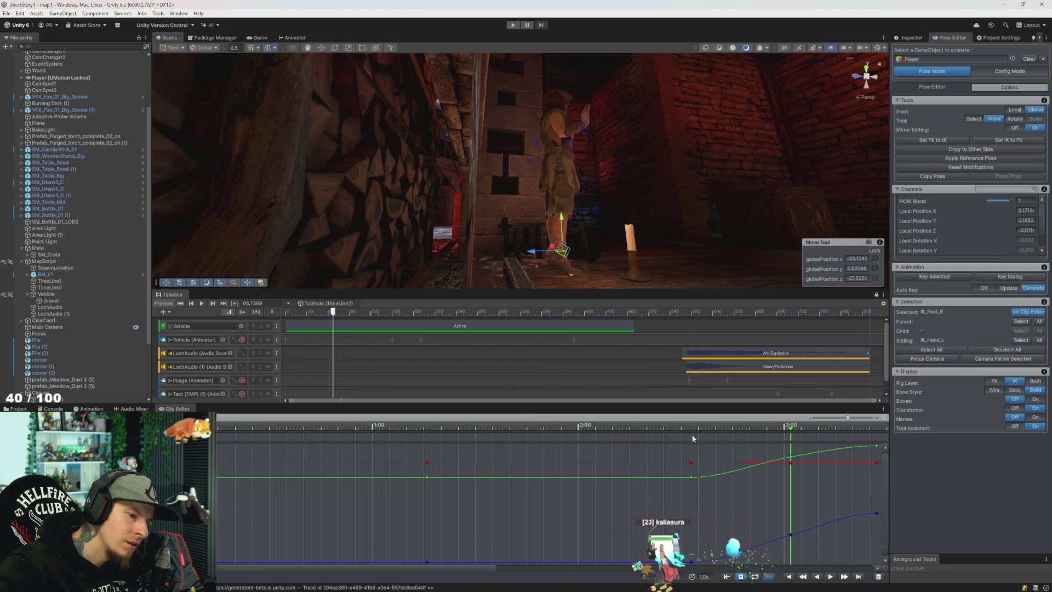
mouse_move(701, 436)
left_mouse_down()
mouse_move(352, 436)
mouse_move(514, 439)
mouse_move(872, 493)
mouse_move(778, 492)
mouse_move(644, 430)
mouse_move(716, 432)
mouse_move(295, 430)
left_mouse_up()
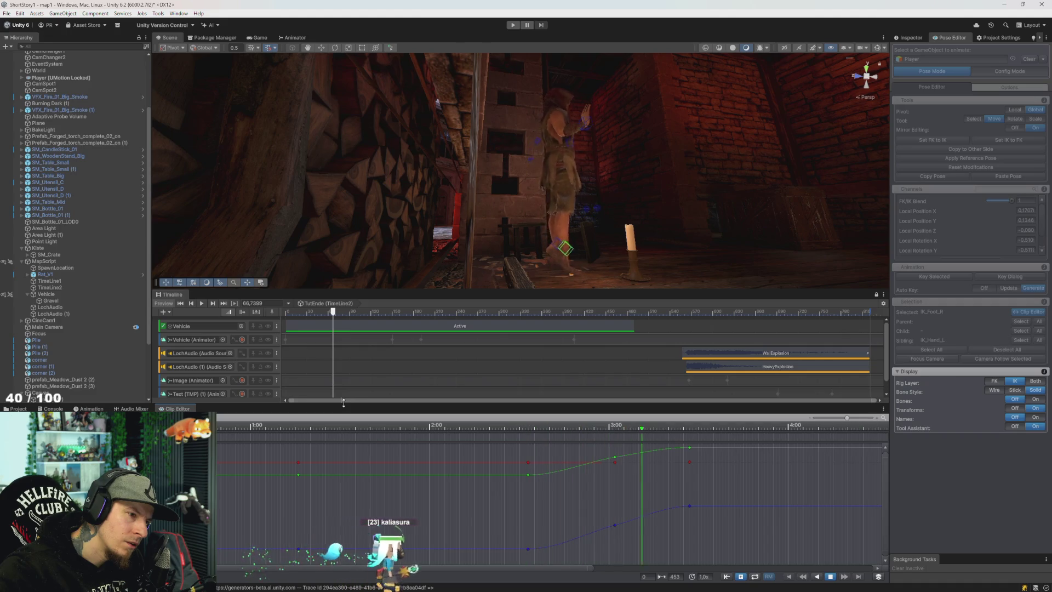
key("space")
scroll(421, 449, "down", 5)
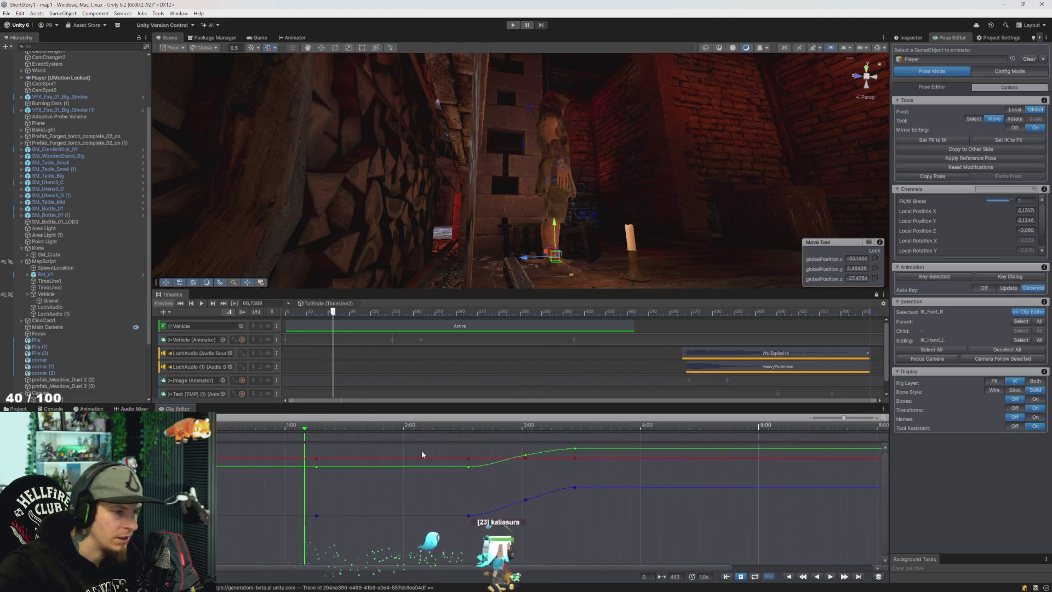
key("space")
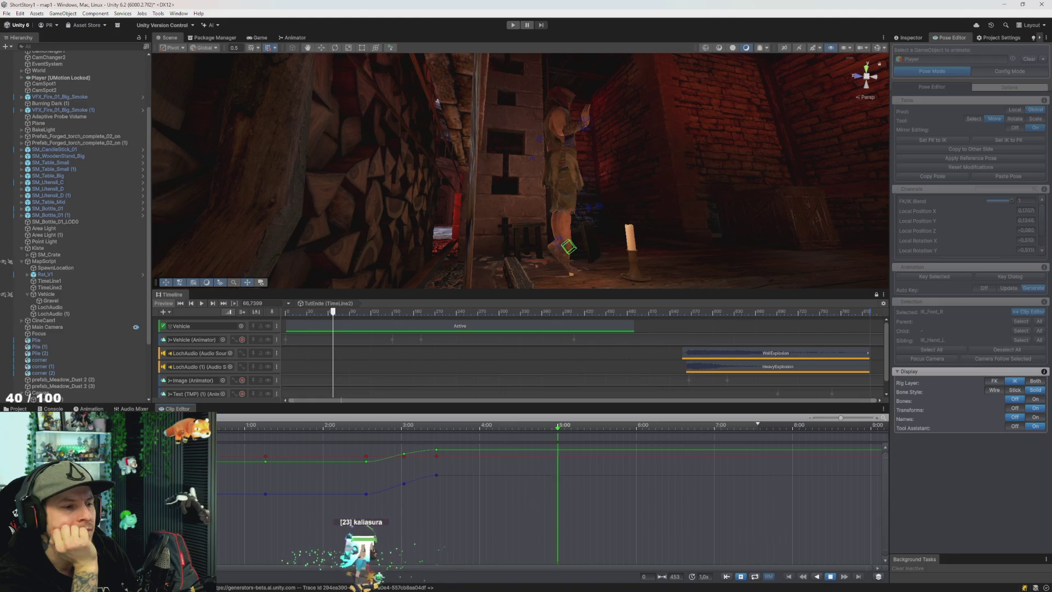
key("space")
key("space")
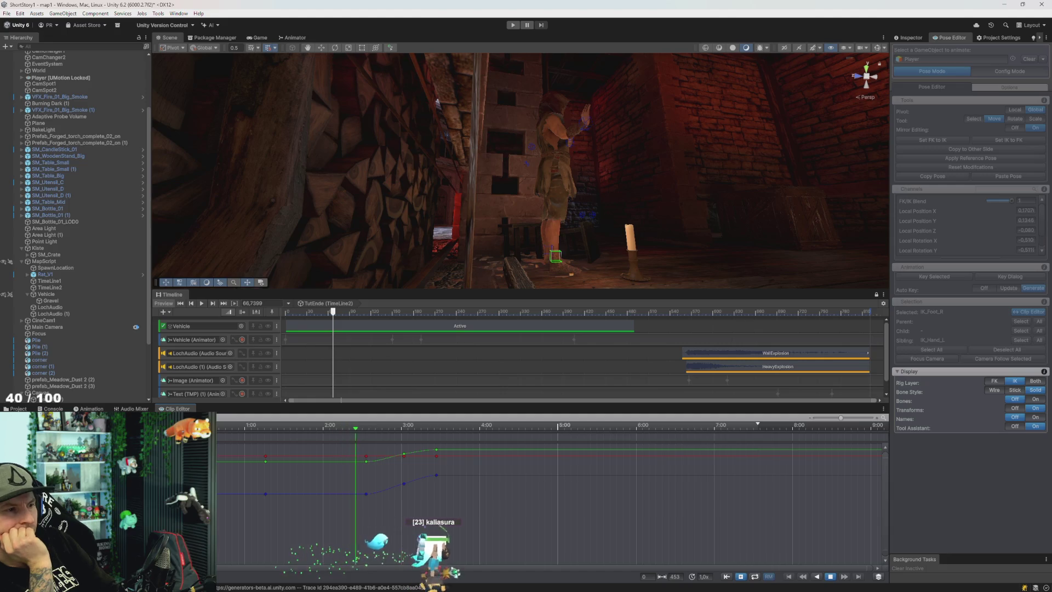
key("space")
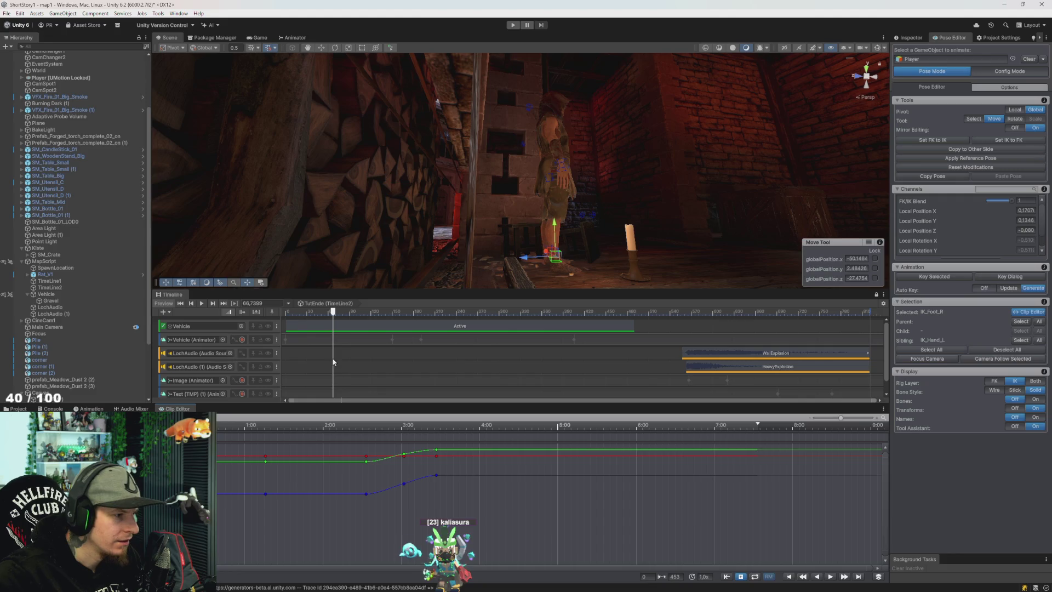
key("Tab")
key("space")
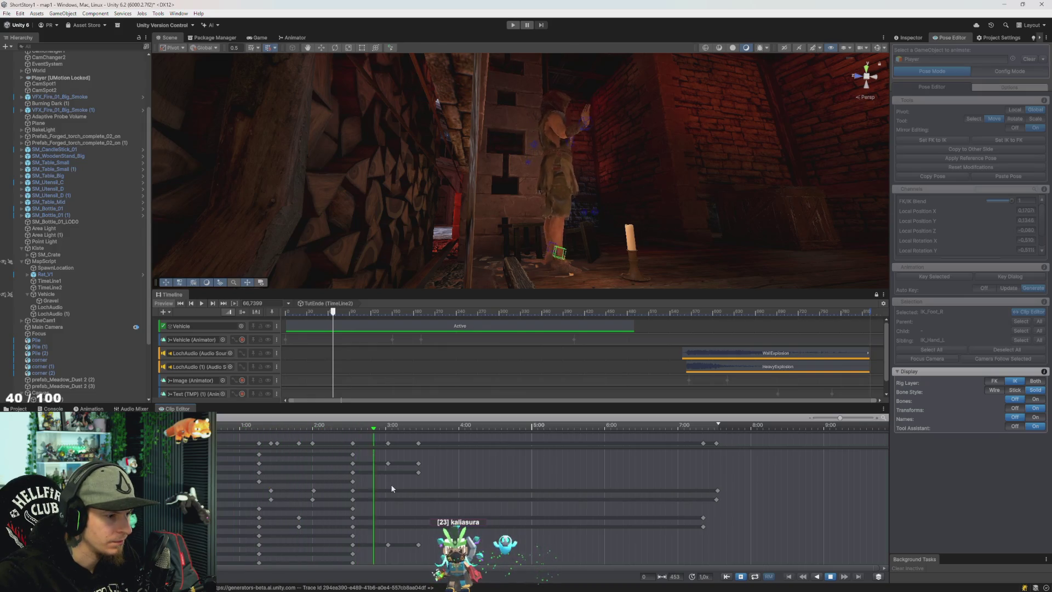
Drag the dopesheet keys just after 3:00 earlier to about 3:10 and play back to check
key("space")
left_click(387, 442)
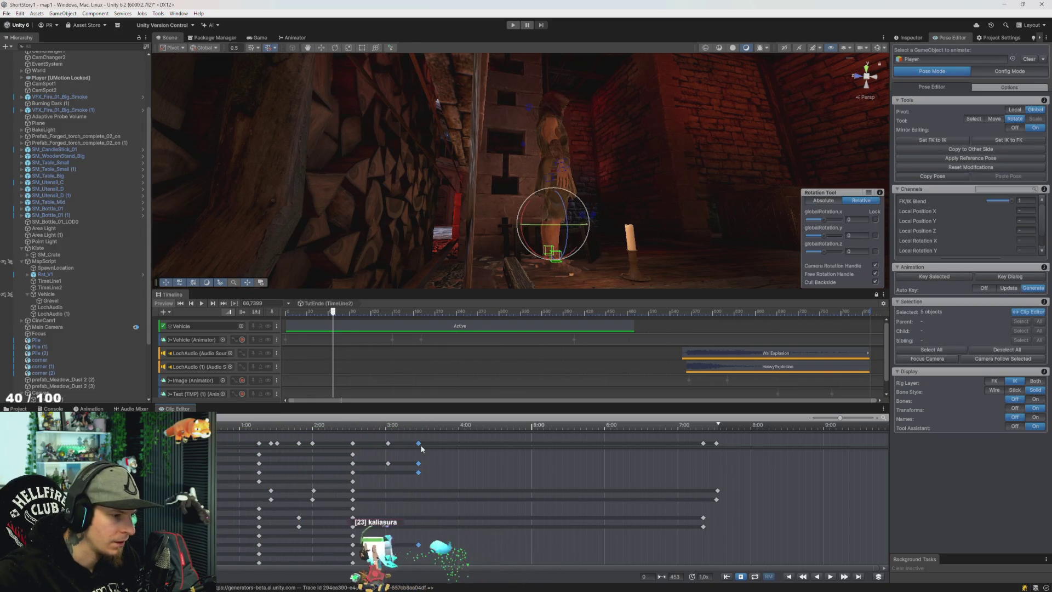
left_click_drag(387, 445, 408, 453)
key("e")
key("space")
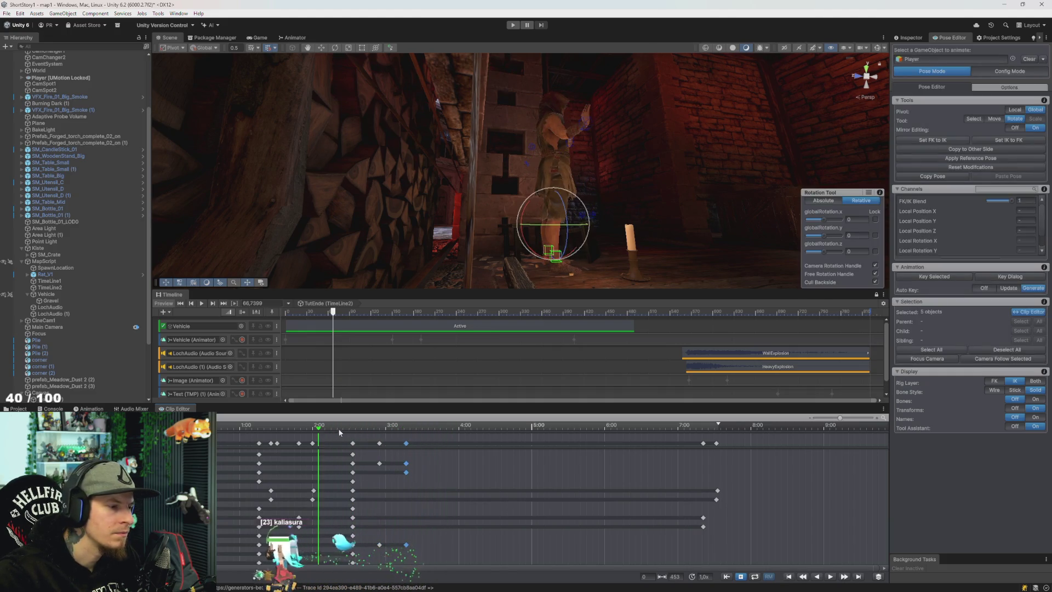
left_click(306, 428)
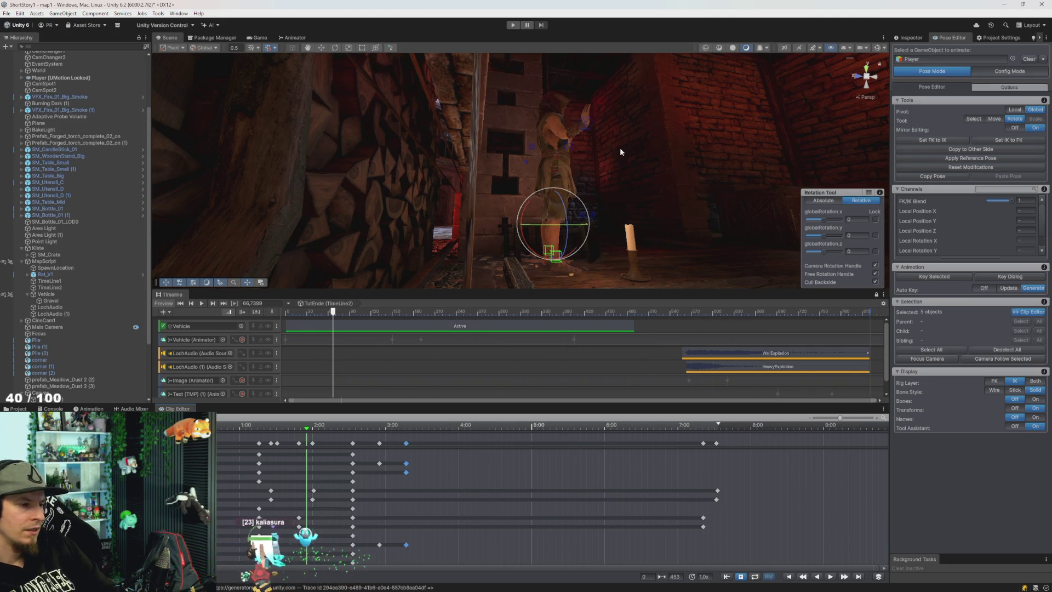
left_click_drag(449, 258, 531, 232)
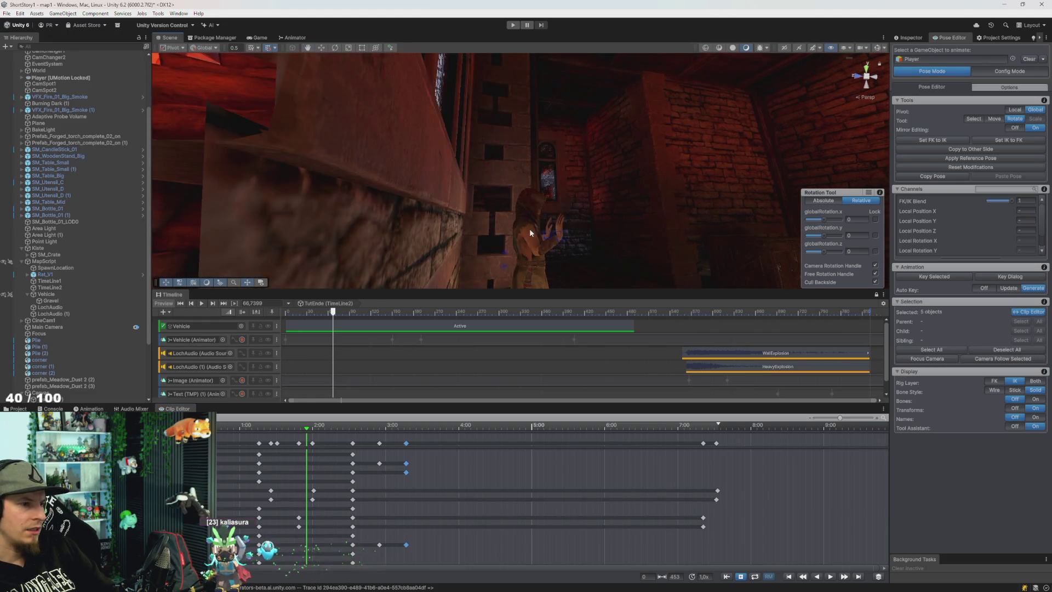
Show the bone rig again and select the neck_01 bone, orbiting to face the character
left_click_drag(479, 280, 521, 255)
left_click(1036, 399)
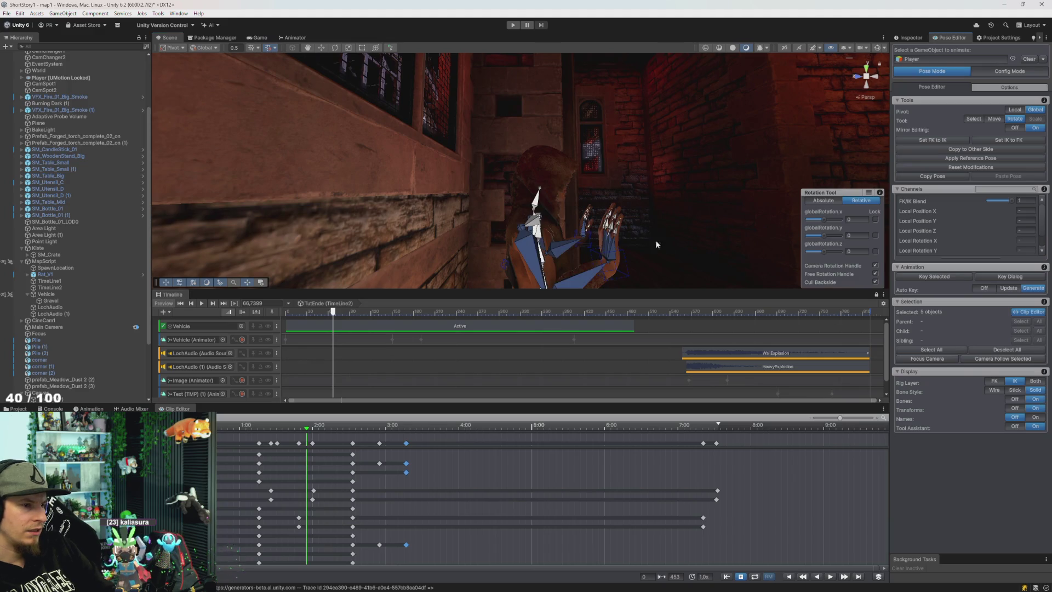
left_click(539, 201)
left_click(539, 190)
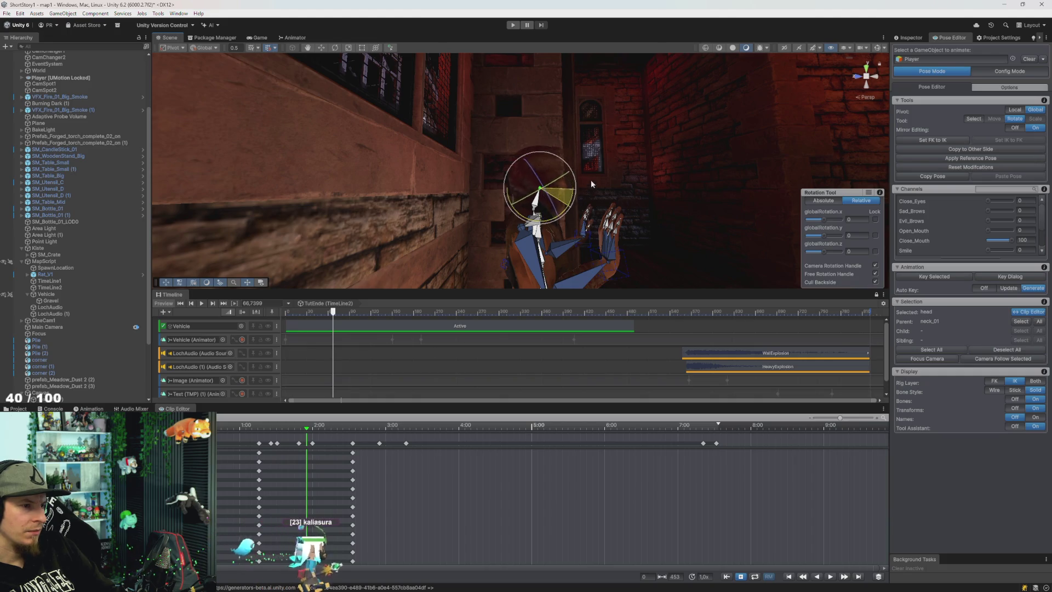
mouse_move(631, 177)
left_mouse_down()
mouse_move(562, 207)
mouse_move(524, 192)
left_mouse_up()
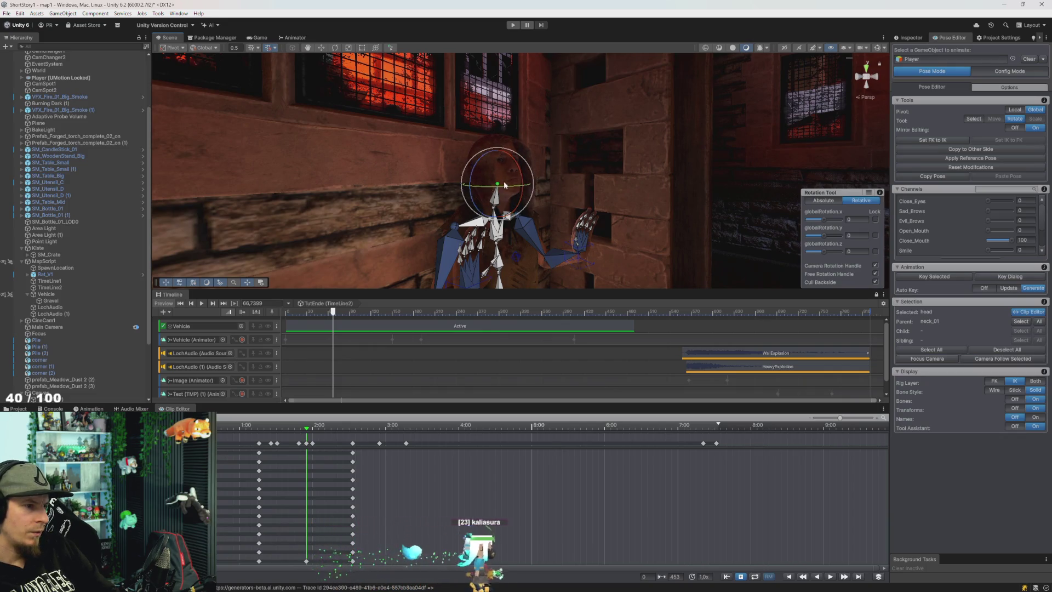
mouse_move(617, 198)
left_mouse_down()
mouse_move(590, 192)
mouse_move(629, 183)
mouse_move(575, 186)
mouse_move(594, 204)
mouse_move(508, 182)
mouse_move(595, 185)
mouse_move(504, 164)
mouse_move(571, 184)
mouse_move(592, 166)
left_mouse_up()
left_click(487, 174)
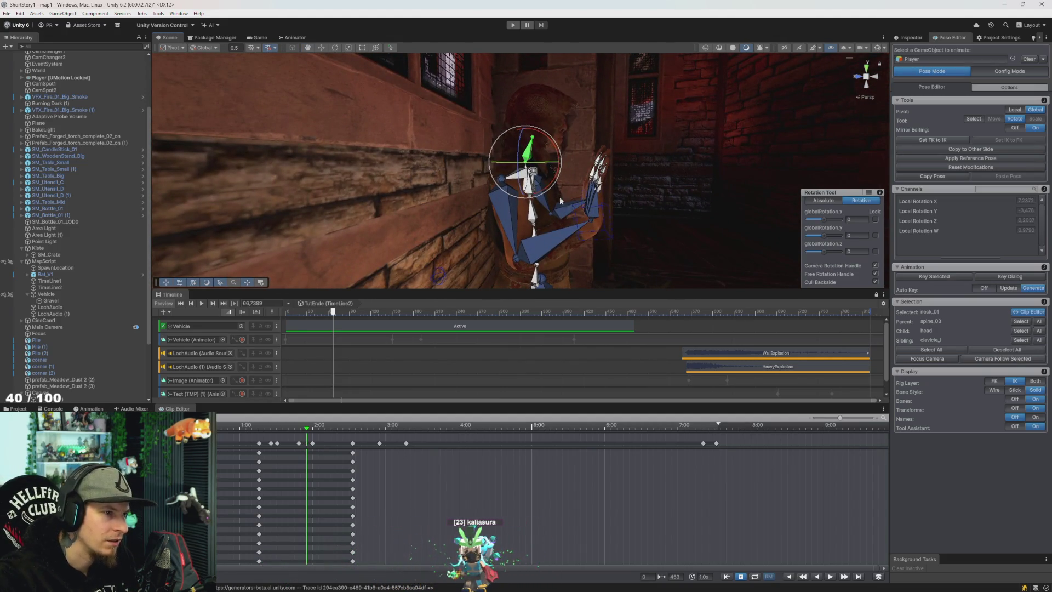
scroll(330, 432, "down", 3)
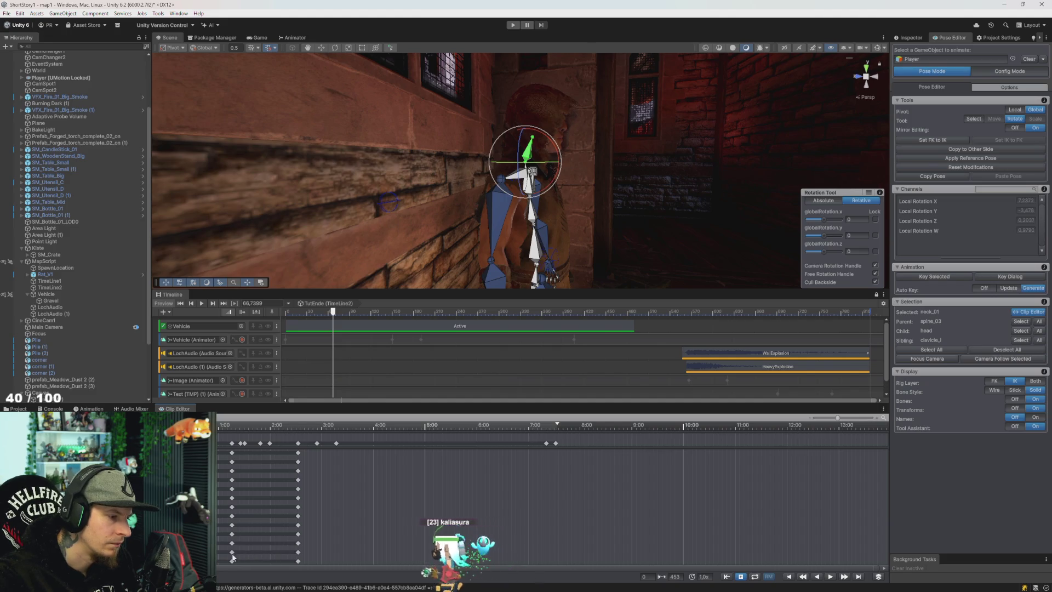
Delete one bone's keyframe row and preview the clip motion
left_click(290, 552)
key("Delete")
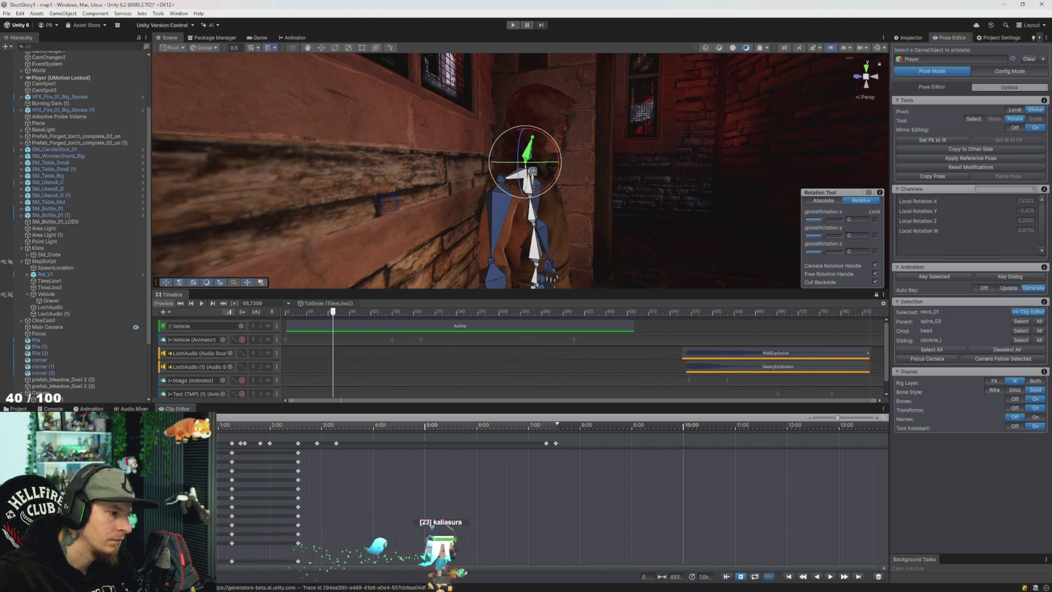
left_click(557, 153)
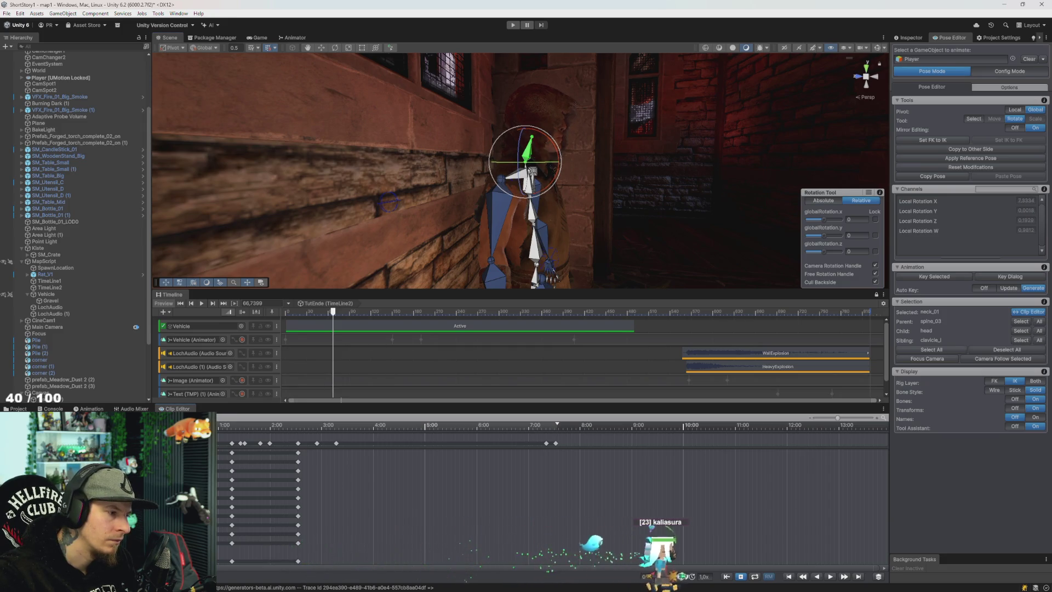
key("space")
left_click(233, 437)
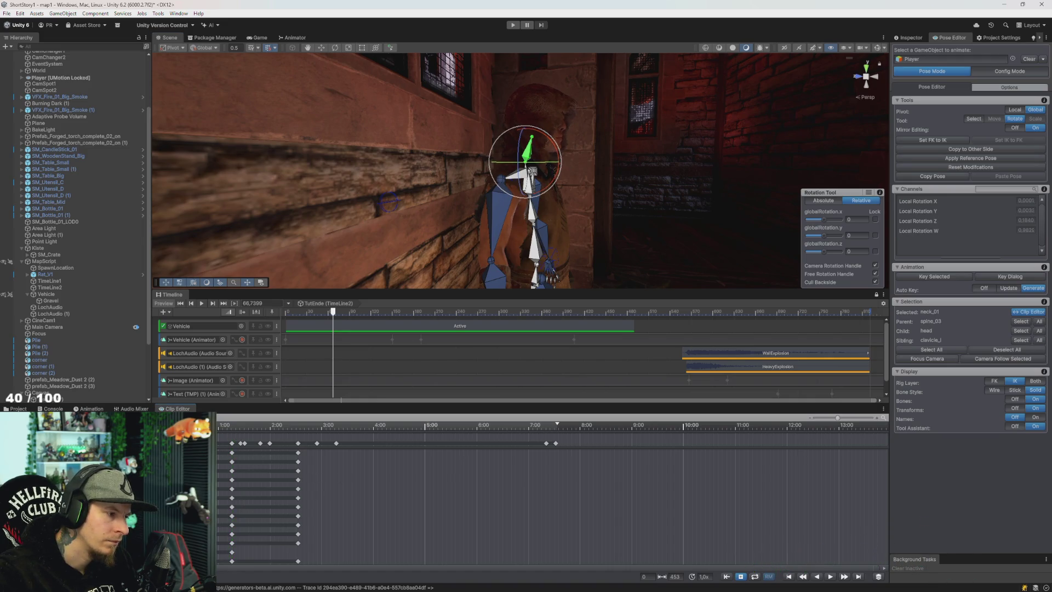
key("space")
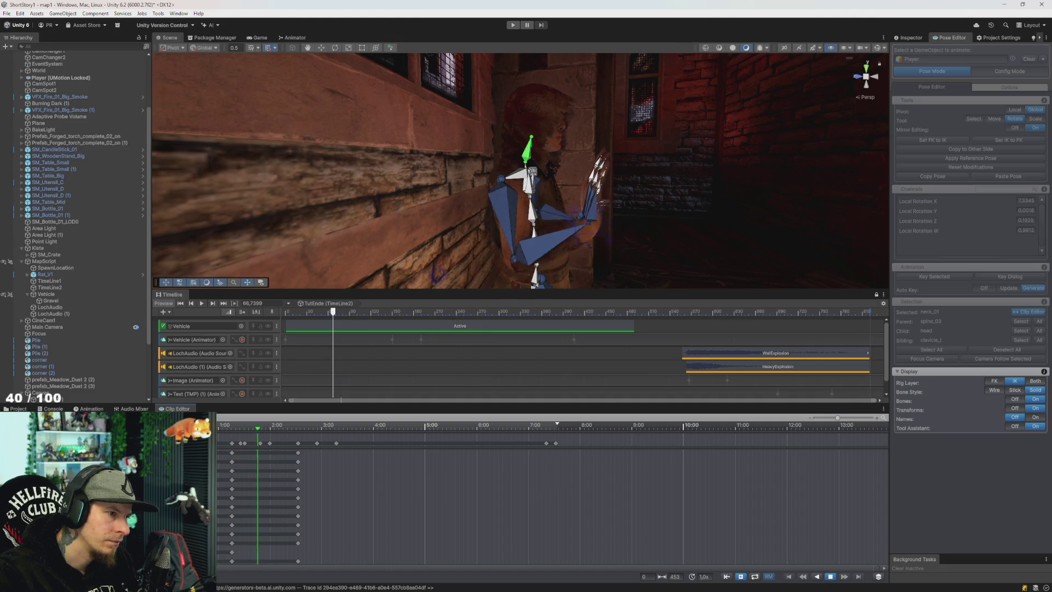
Tilt neck_01 to a new angle just after 1:00, then select the head and jump frames
left_click_drag(237, 431, 233, 437)
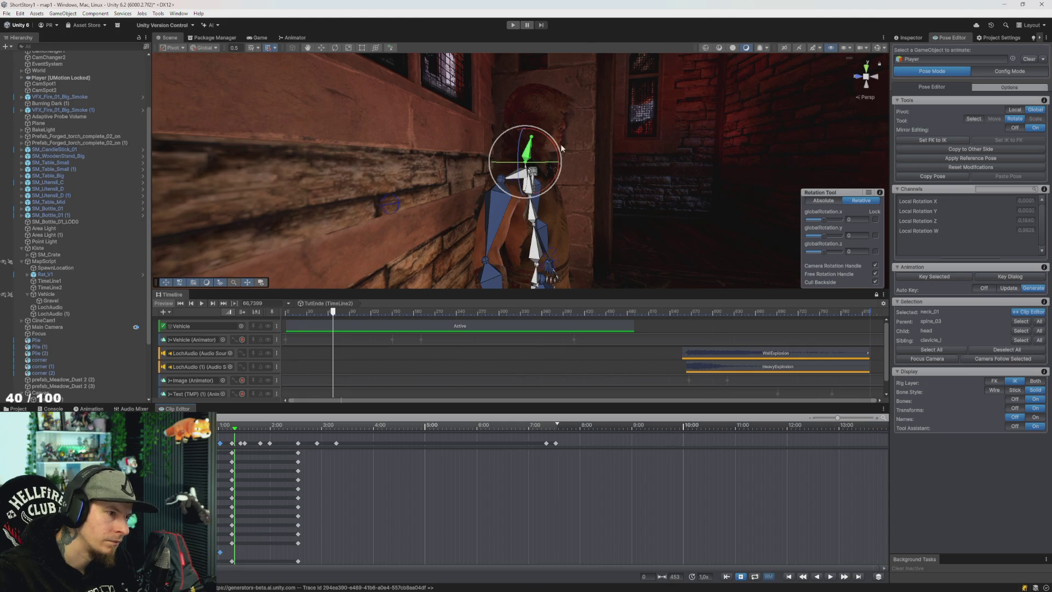
left_click_drag(556, 154, 550, 147)
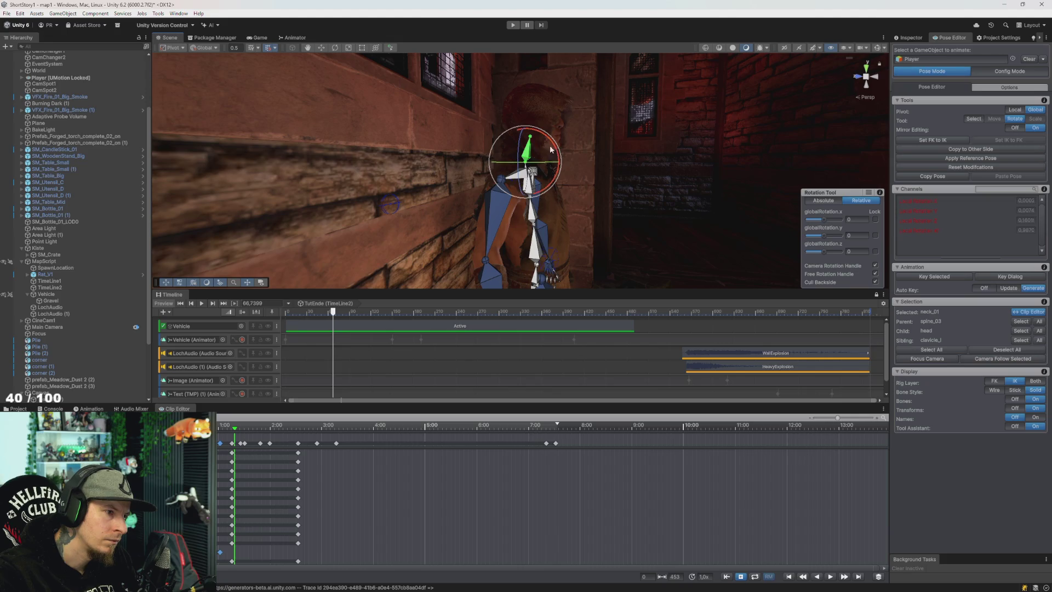
left_click(534, 142)
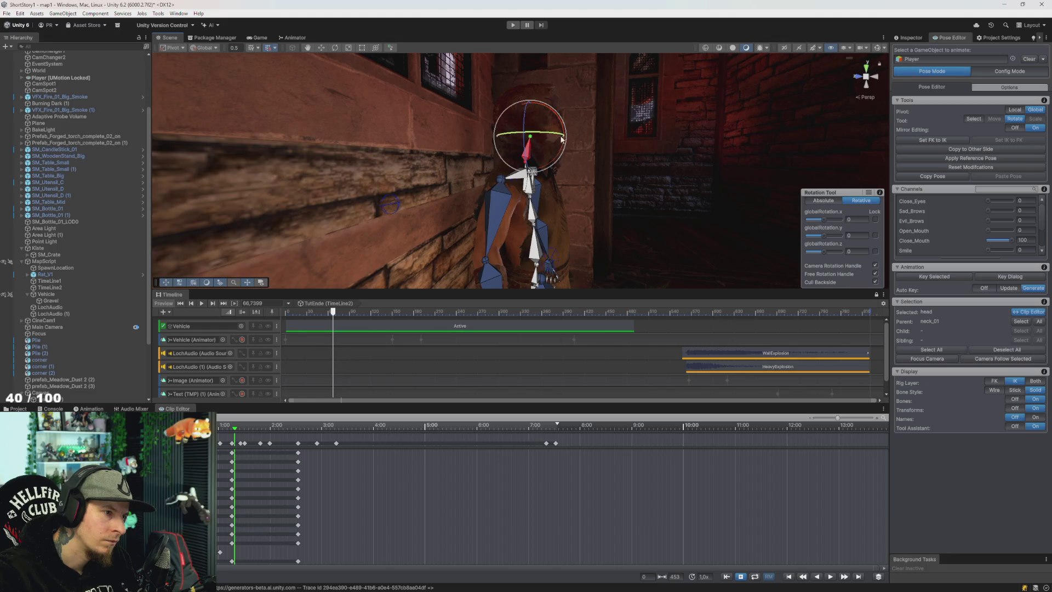
left_click(245, 426)
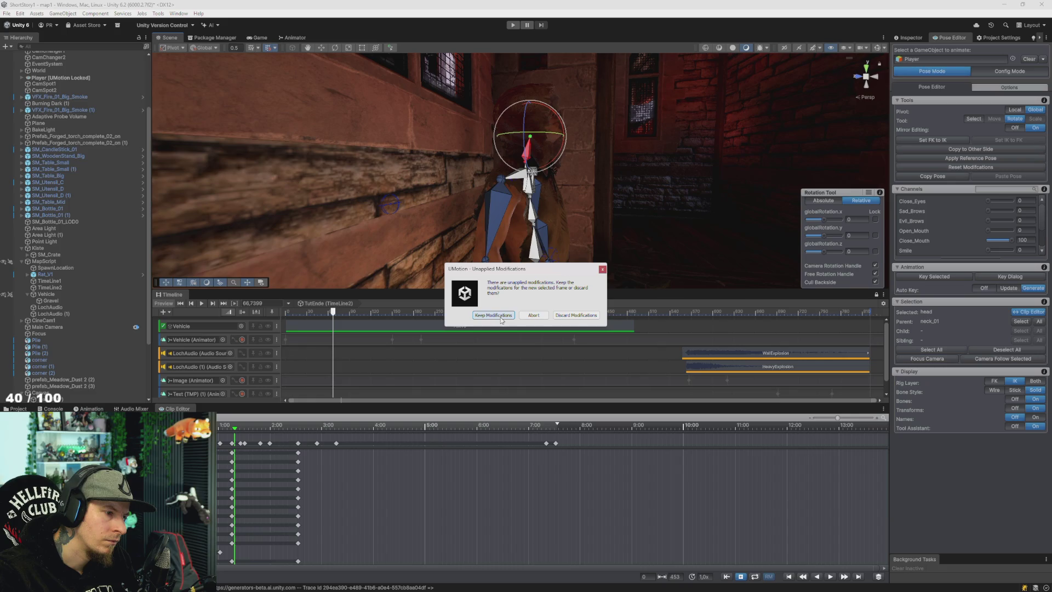
Keep the pending neck modifications and clear the bone and key selection
left_click(504, 316)
key("ctrl+a")
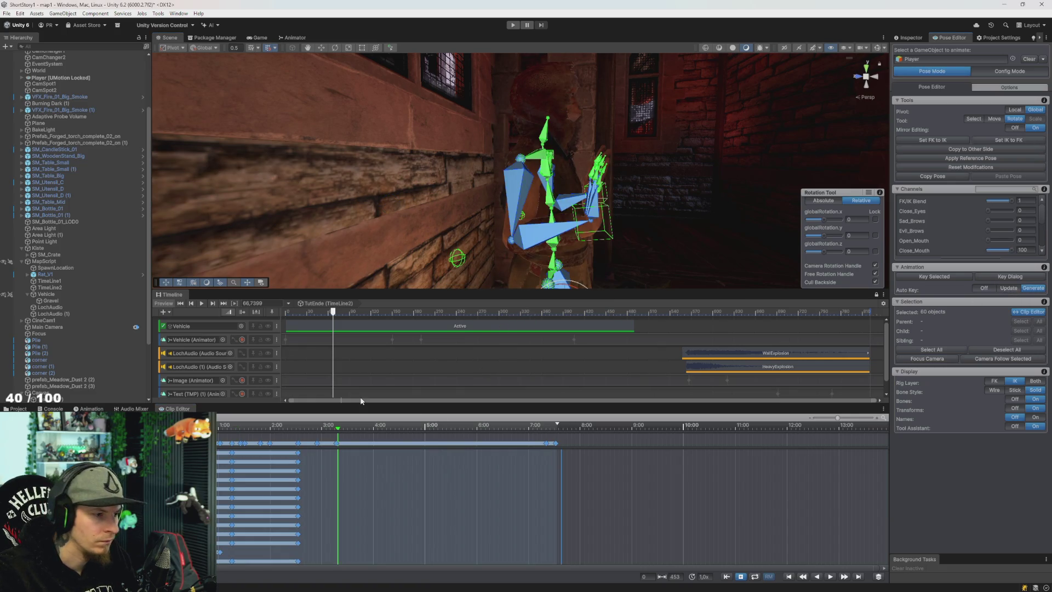
left_click(610, 502)
Move the playhead near 3:00, keep the modifications again, and select the neck bone
left_click(277, 425)
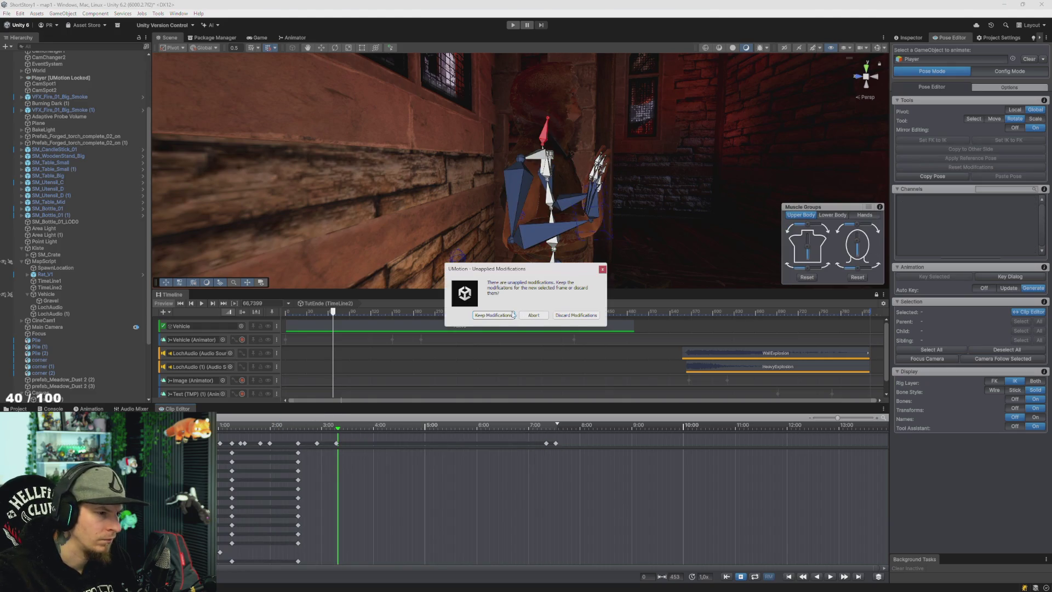
left_click(494, 317)
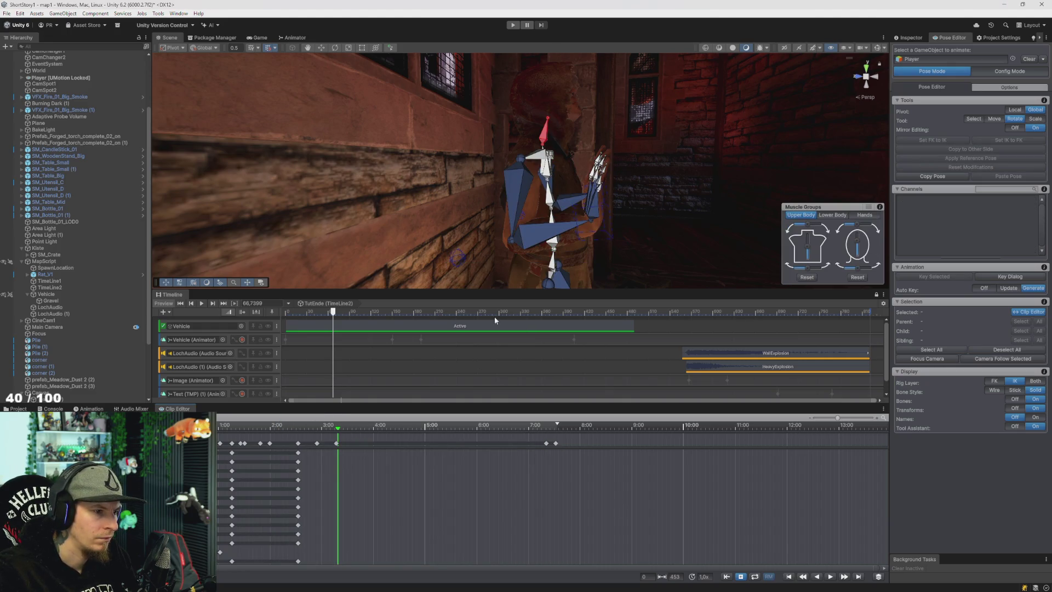
key("ctrl+a")
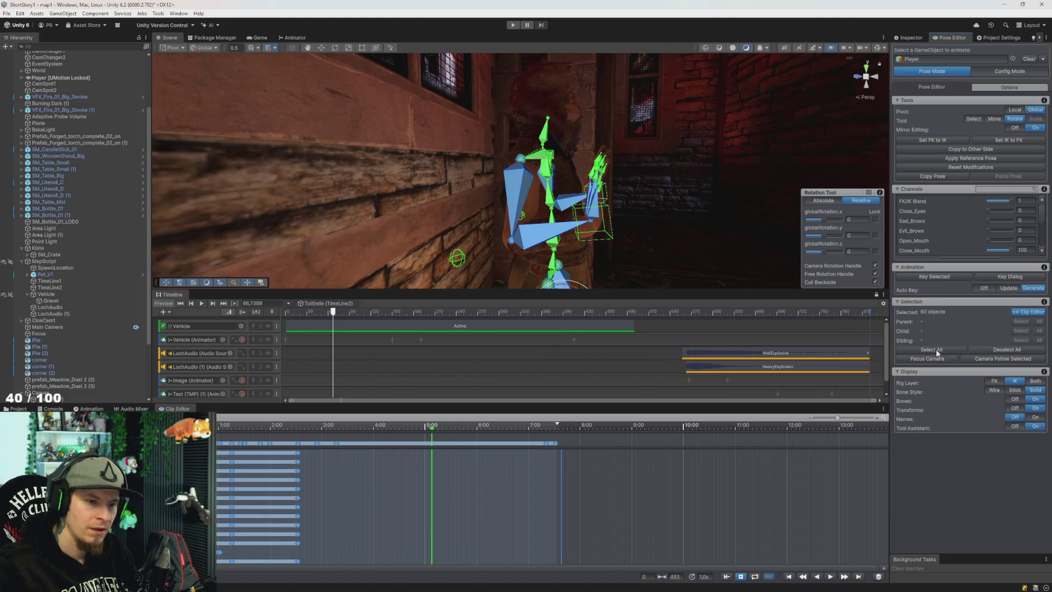
left_click(735, 521)
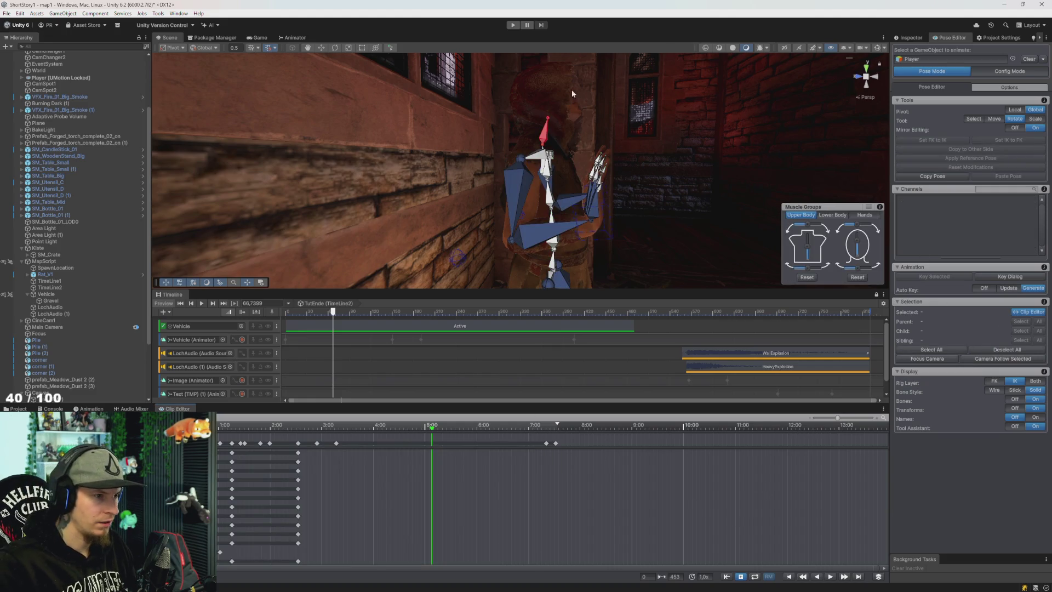
left_click(545, 136)
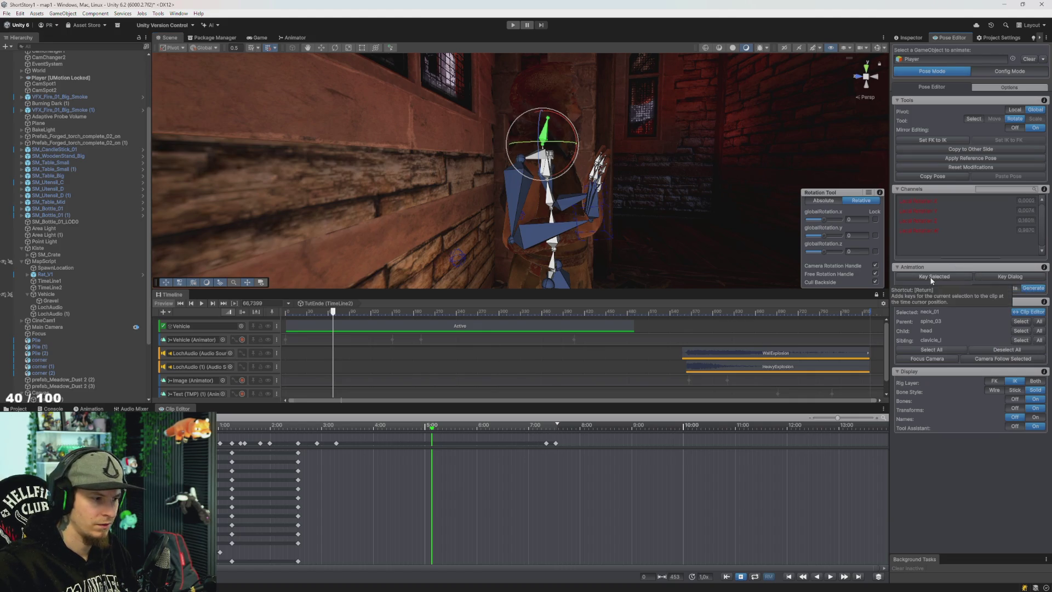
Jump to another frame and keep the pending neck modifications
scroll(374, 466, "down", 4)
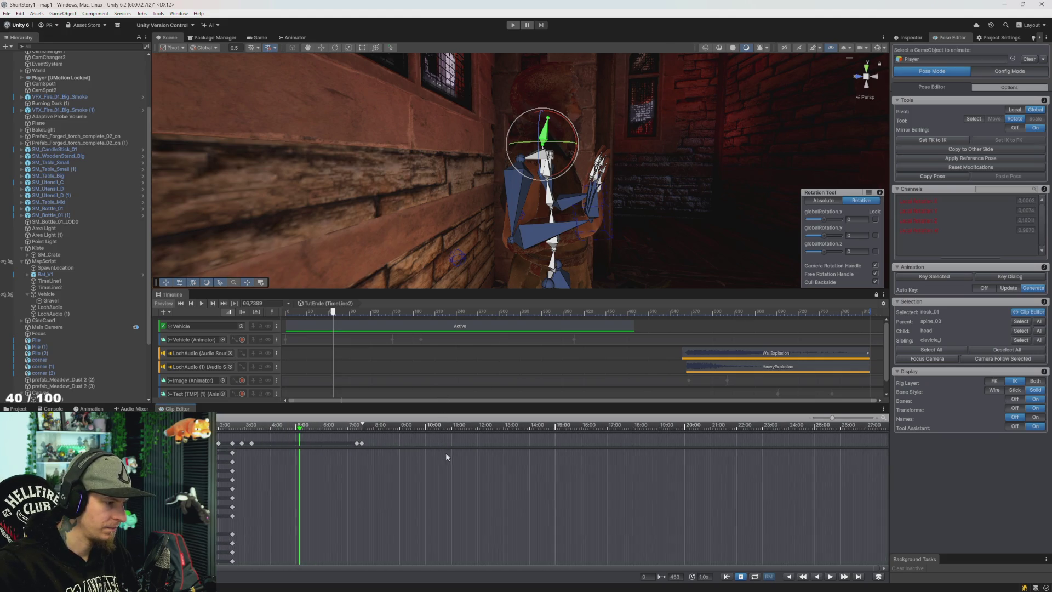
left_click(231, 428)
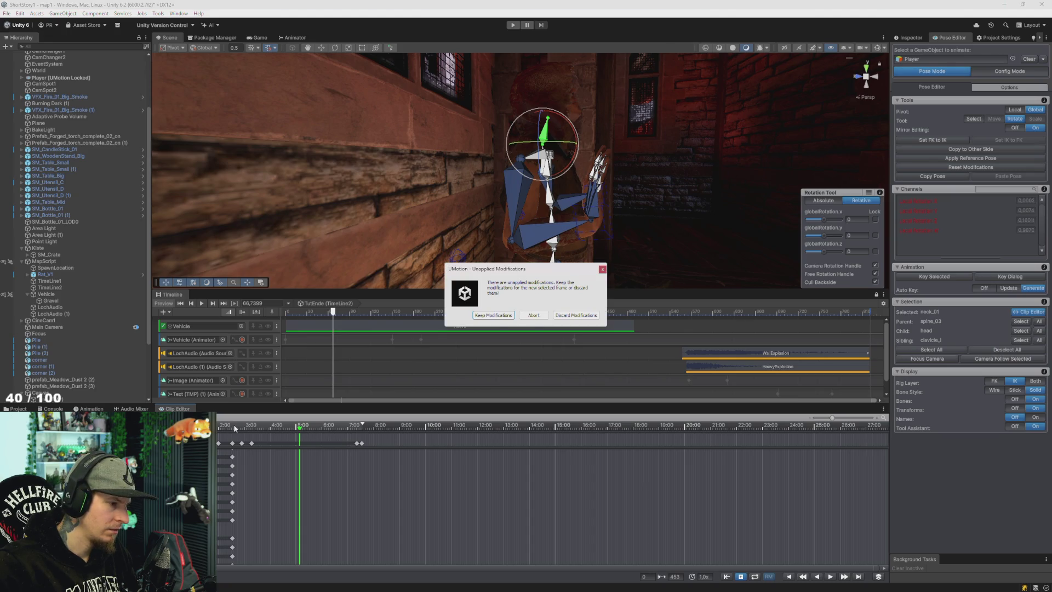
left_click(499, 316)
left_click(324, 433)
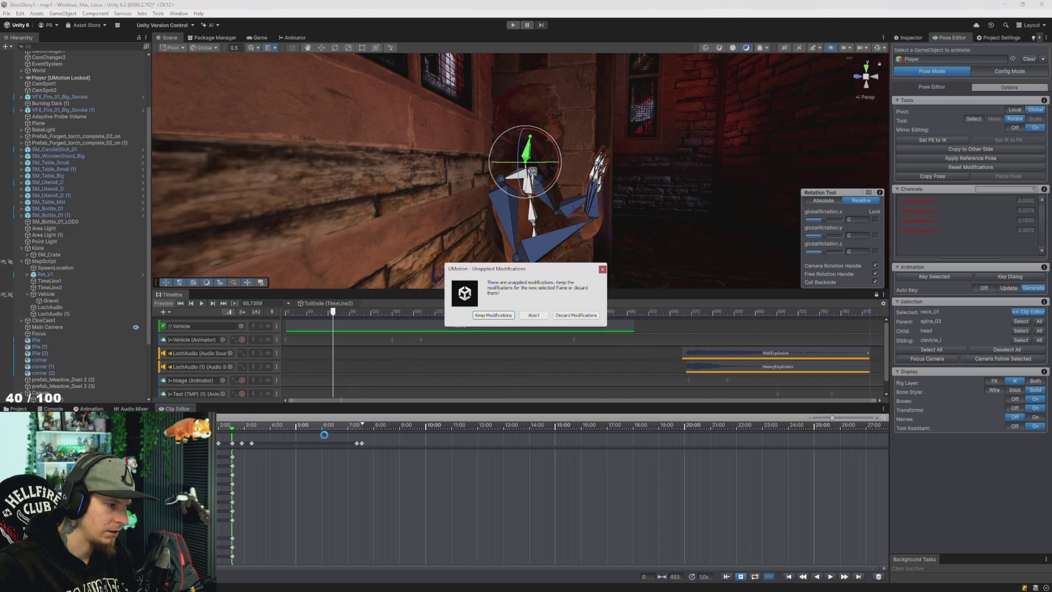
key("Escape")
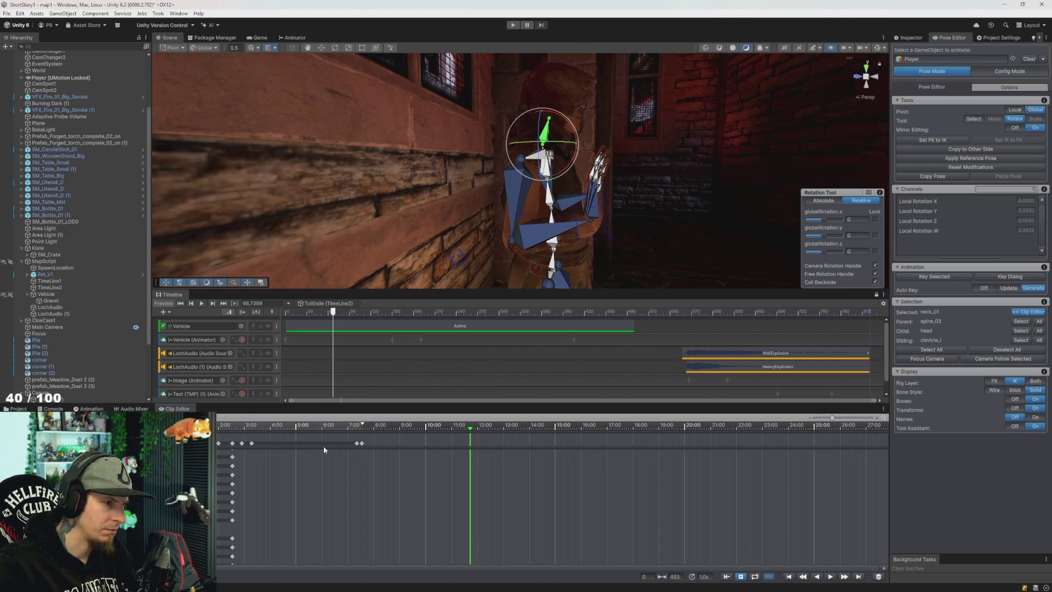
Play the clip from about 11:00 to check the new neck tilt
left_click(290, 425)
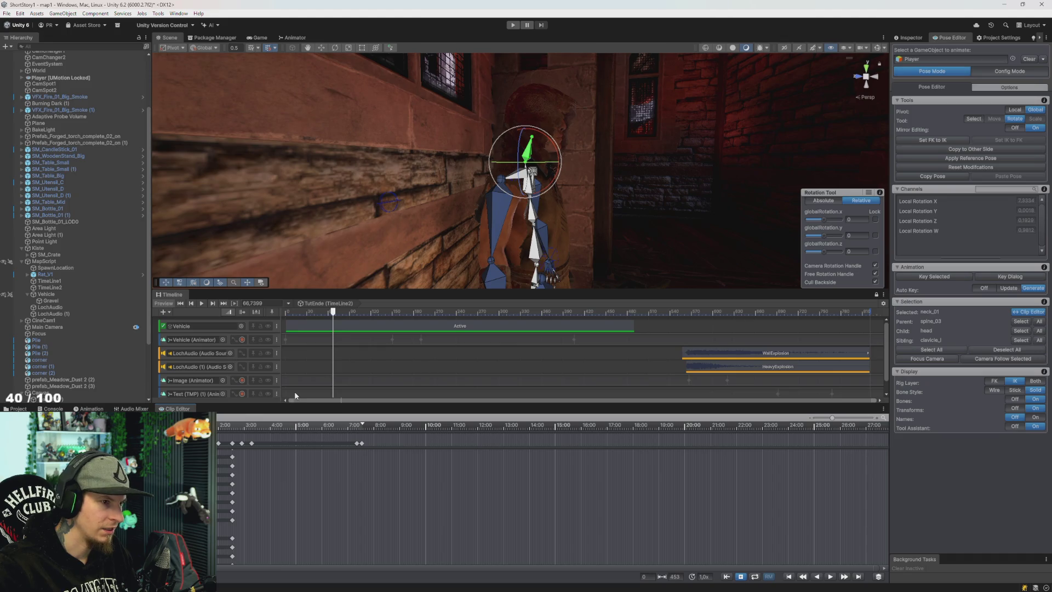
key("space")
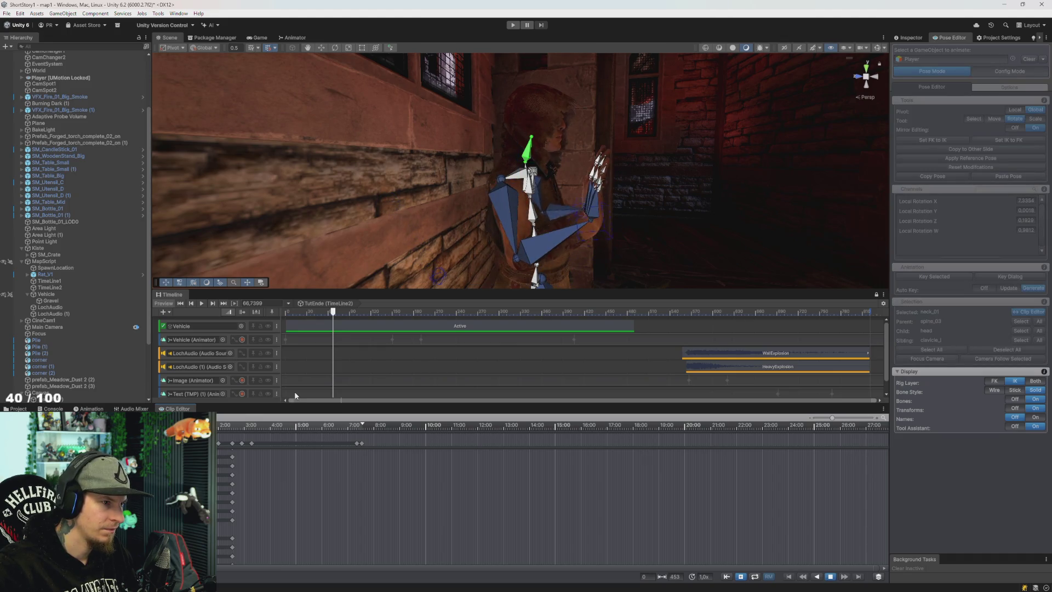
key("space")
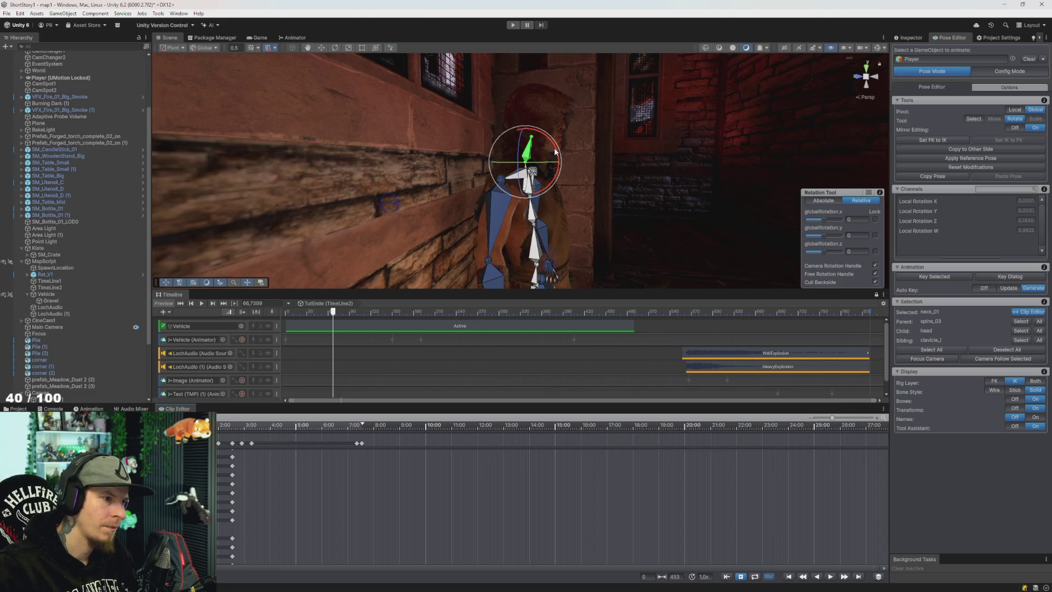
left_click(680, 218)
left_click(532, 156)
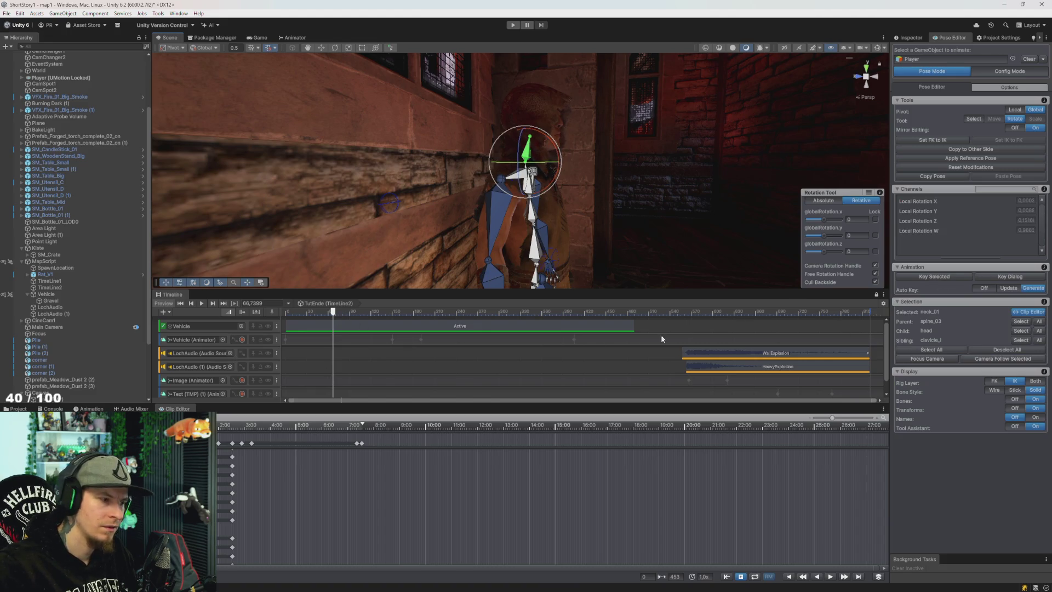
left_click(612, 146)
key("space")
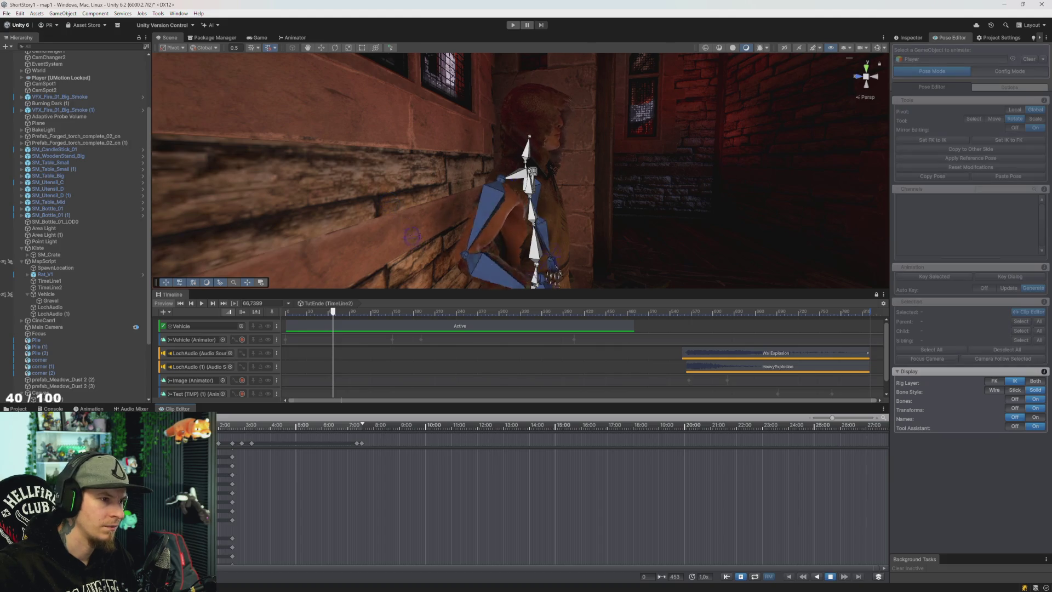
Stop playback and switch the selection from neck_01 to the head bone
key("space")
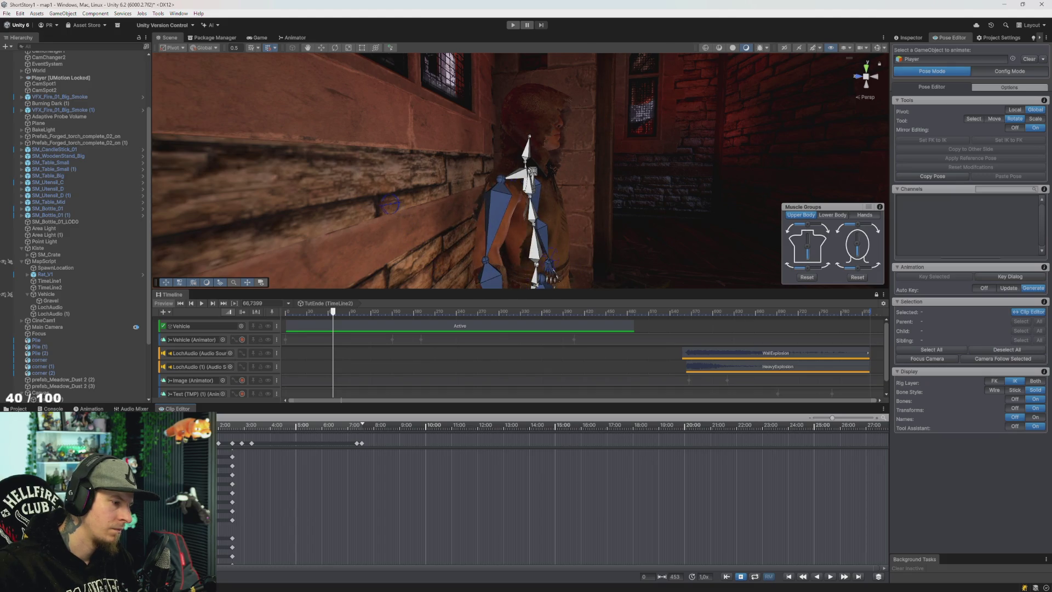
left_click(531, 171)
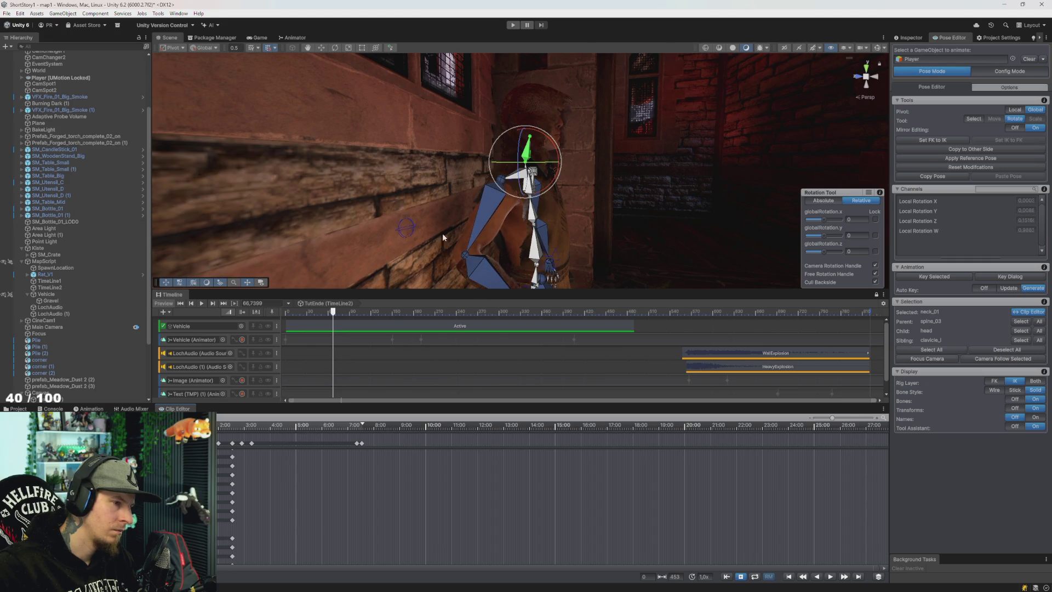
left_click(584, 169)
left_click(531, 138)
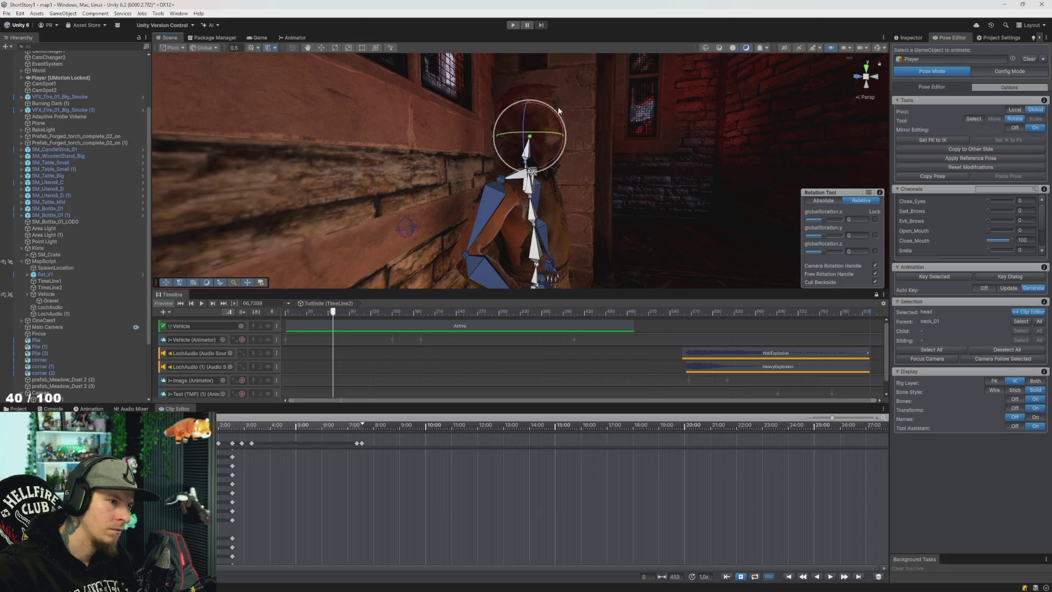
Preview from a new time, reselect the head bone, and delete its stray keyframe
left_click(287, 425)
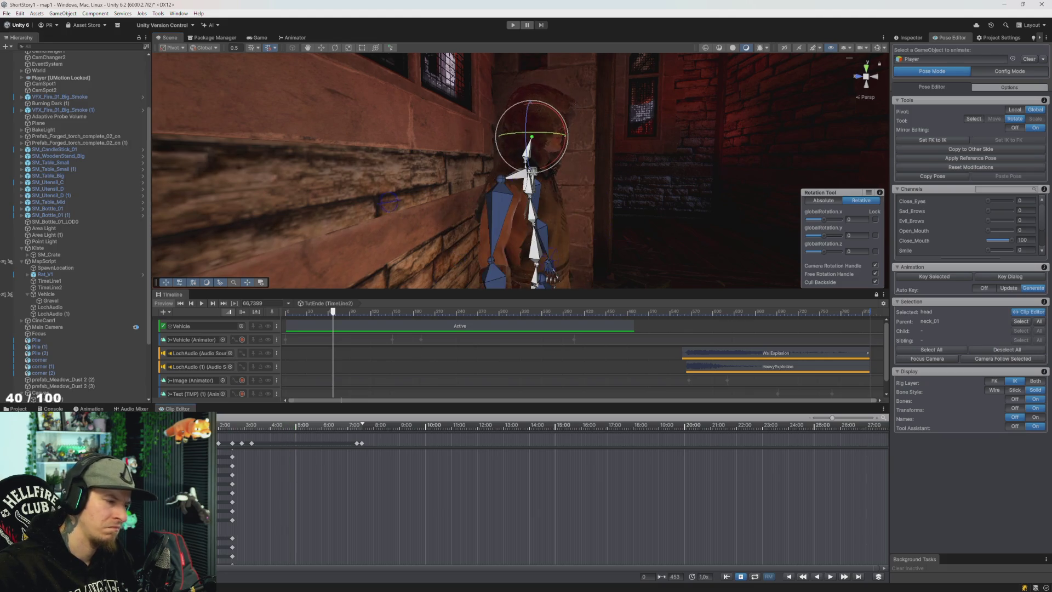
key("space")
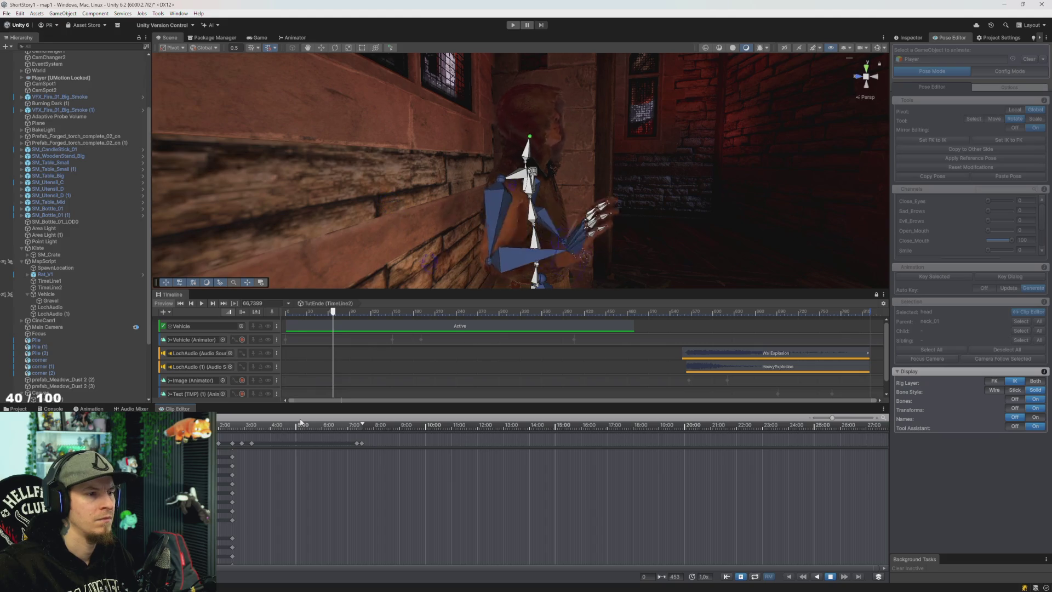
key("space")
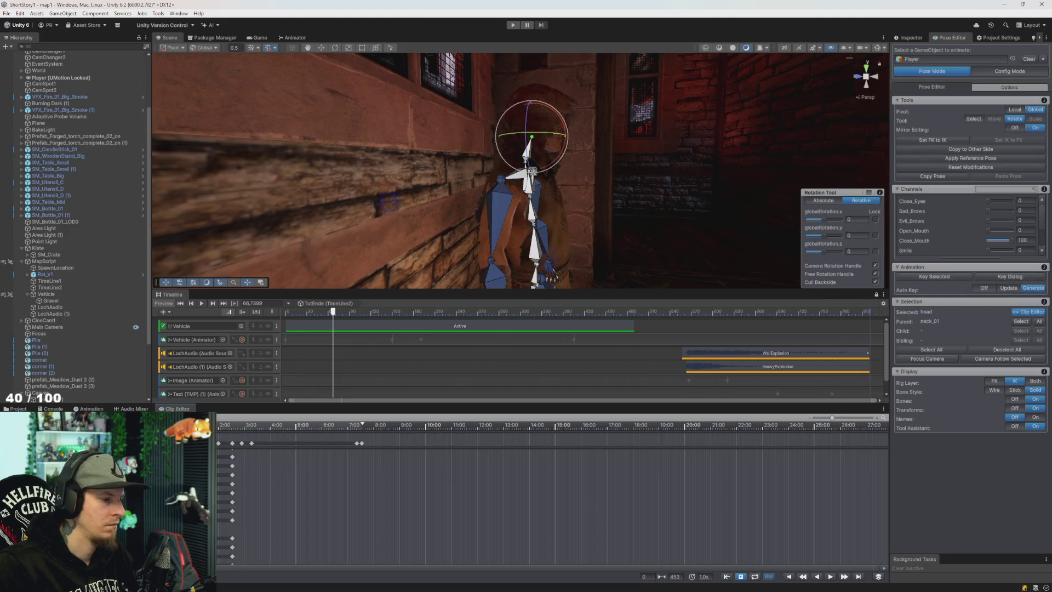
left_click(531, 171)
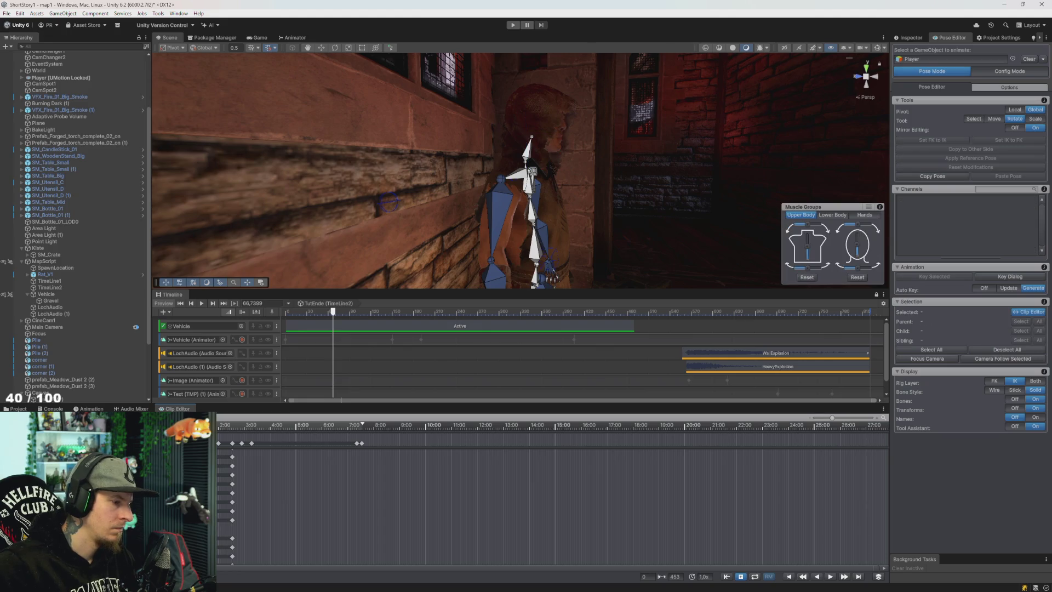
left_click(484, 137)
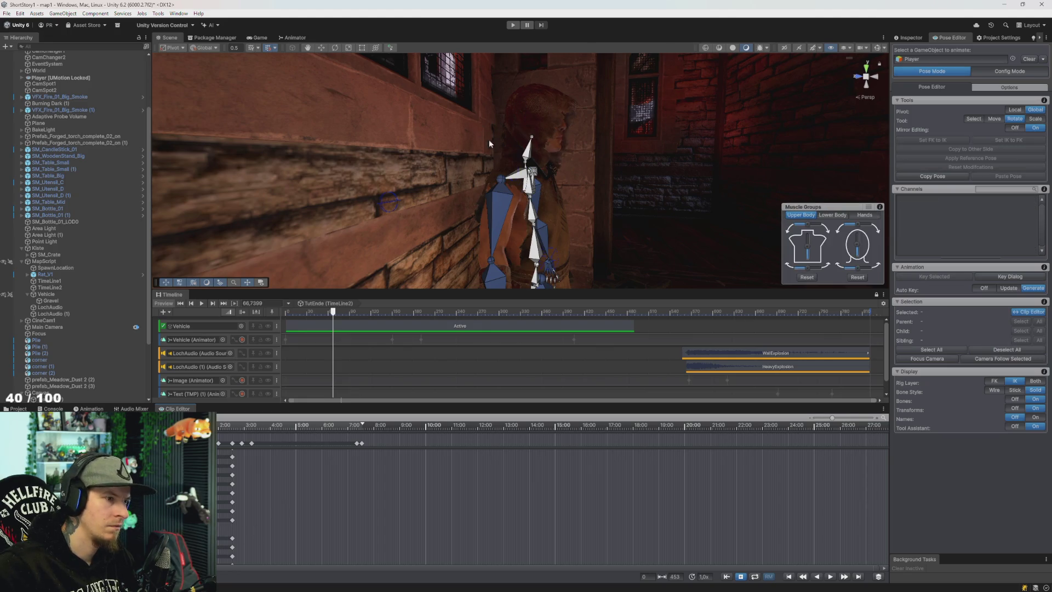
left_click(532, 138)
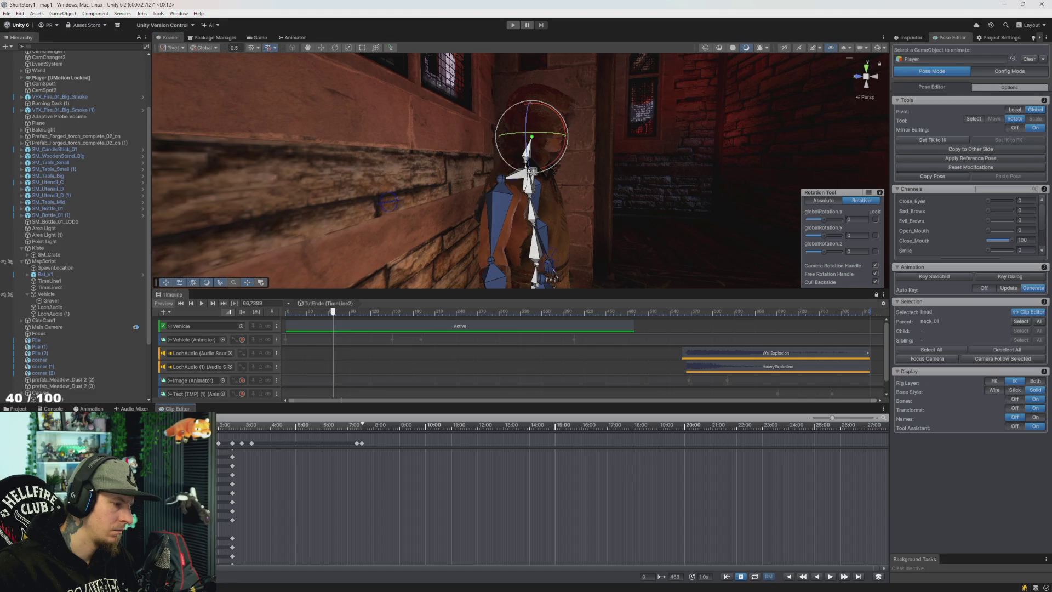
key("Delete")
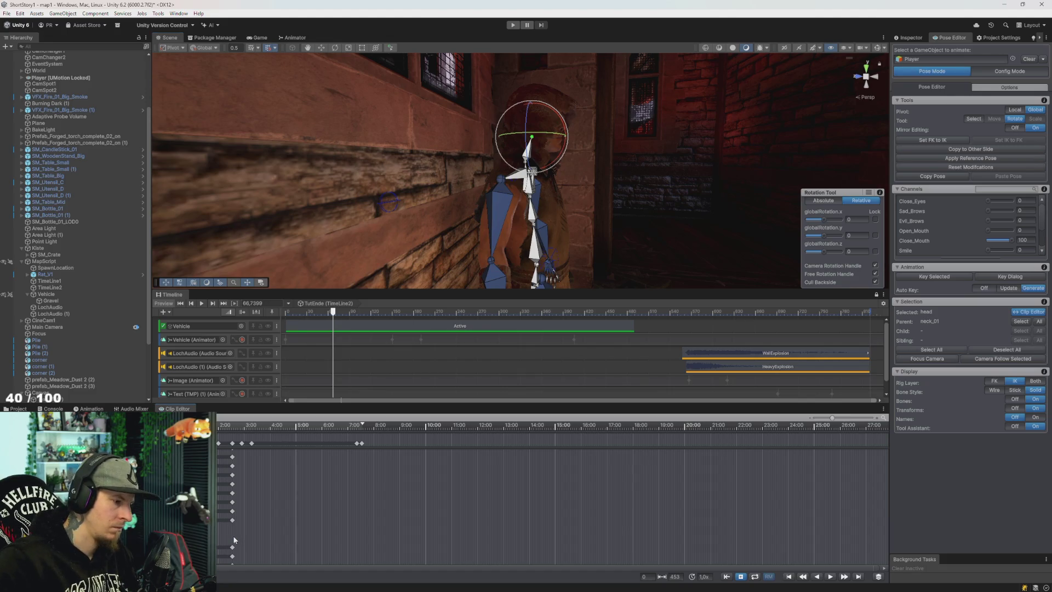
Preview the clip around 7:00 and reselect the head bone
mouse_move(290, 428)
left_mouse_down()
mouse_move(372, 426)
mouse_move(362, 426)
left_mouse_up()
key("k")
key("space")
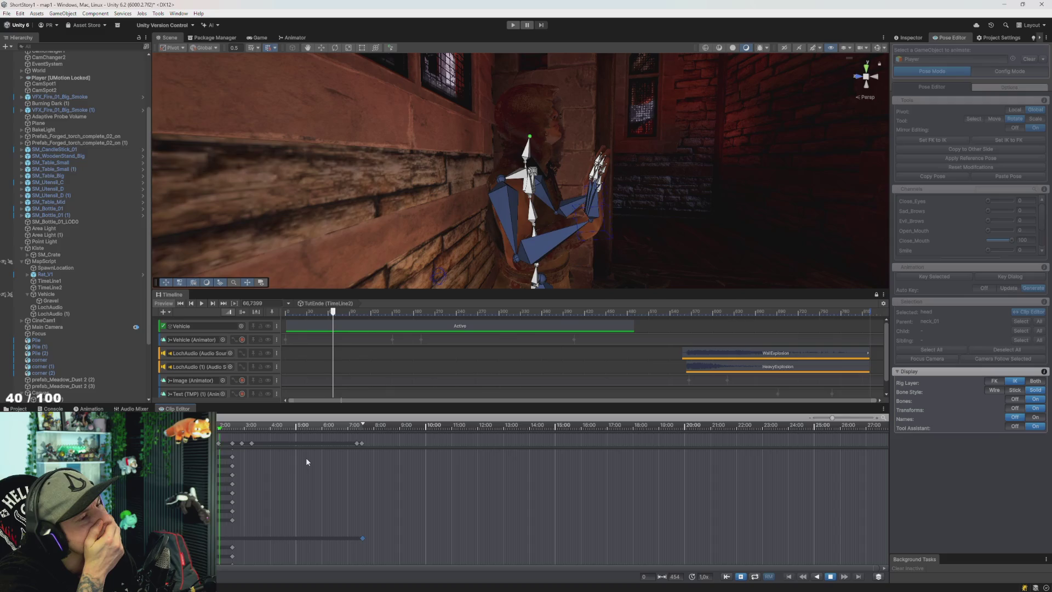
key("space")
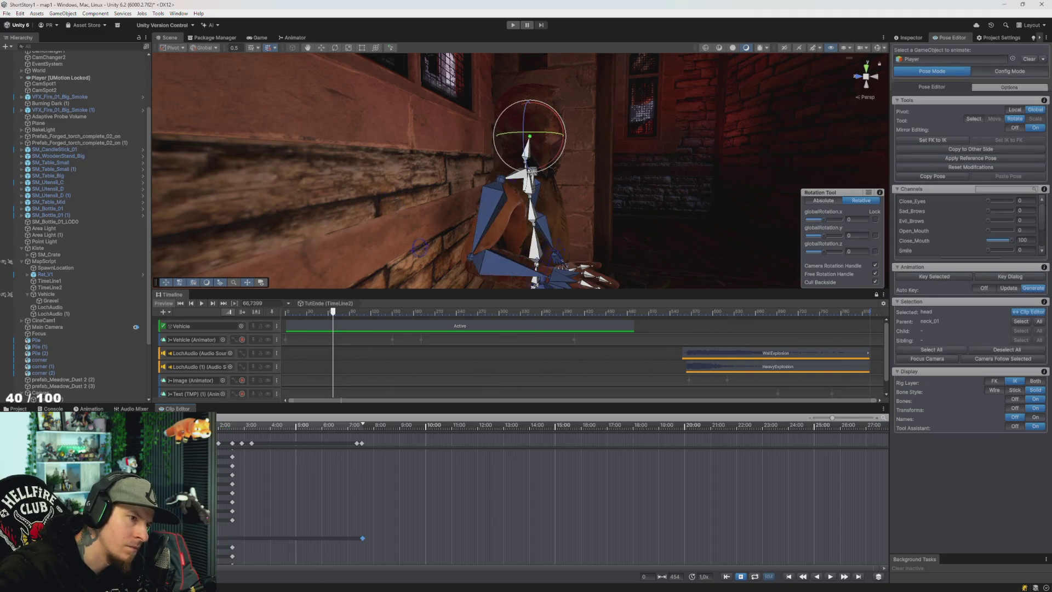
left_click(222, 540)
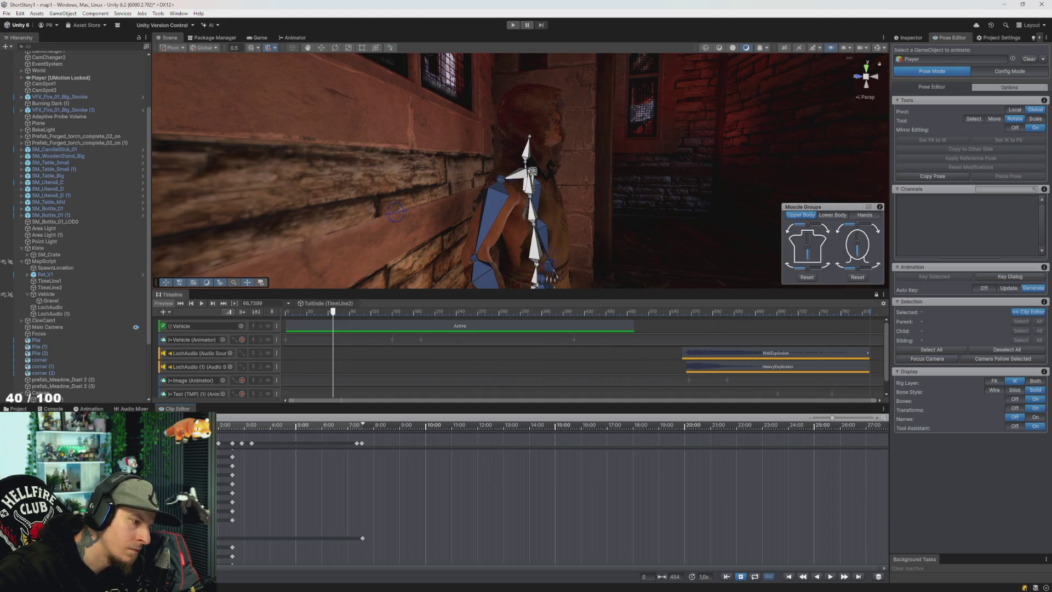
left_click(528, 147)
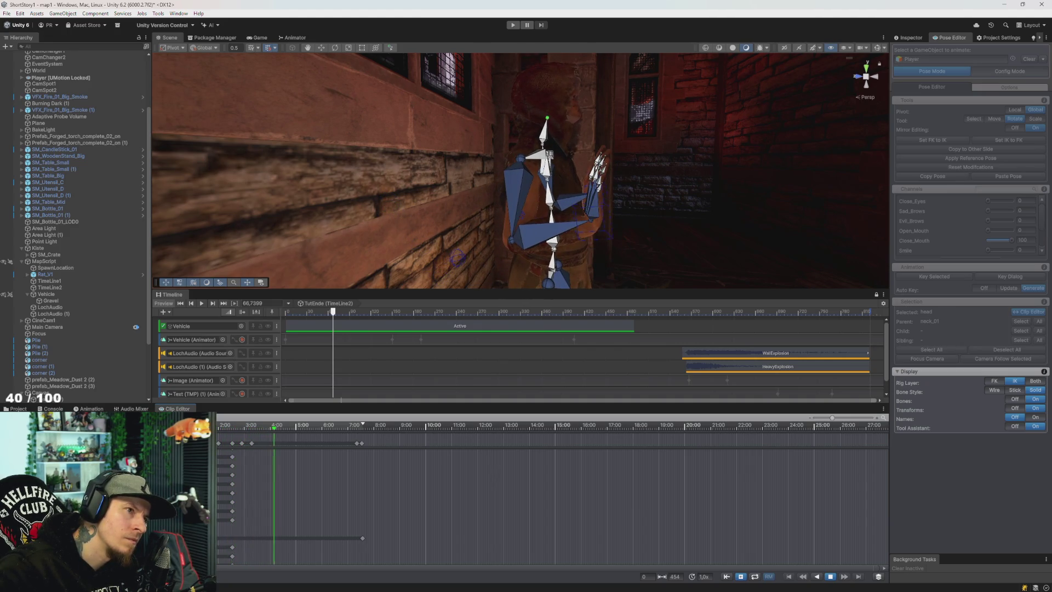
key("space")
mouse_move(272, 425)
left_mouse_down()
mouse_move(230, 446)
mouse_move(253, 464)
mouse_move(218, 465)
mouse_move(236, 466)
left_mouse_up()
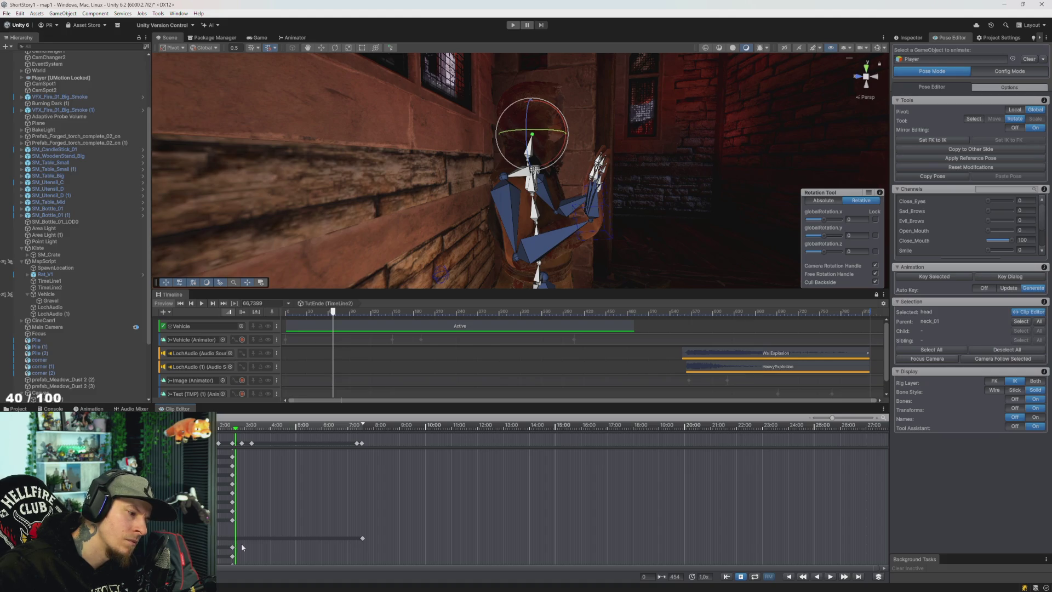
Key the head at about 3:00, restore the deleted 7:00 head key, and preview
left_click_drag(241, 428, 254, 432)
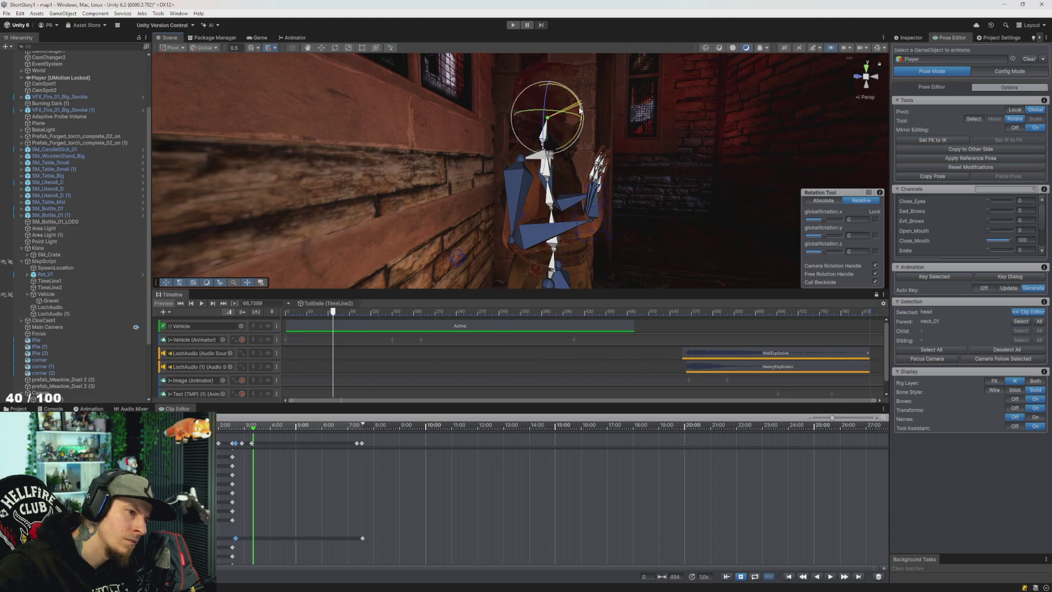
left_click(254, 545)
left_click(253, 541)
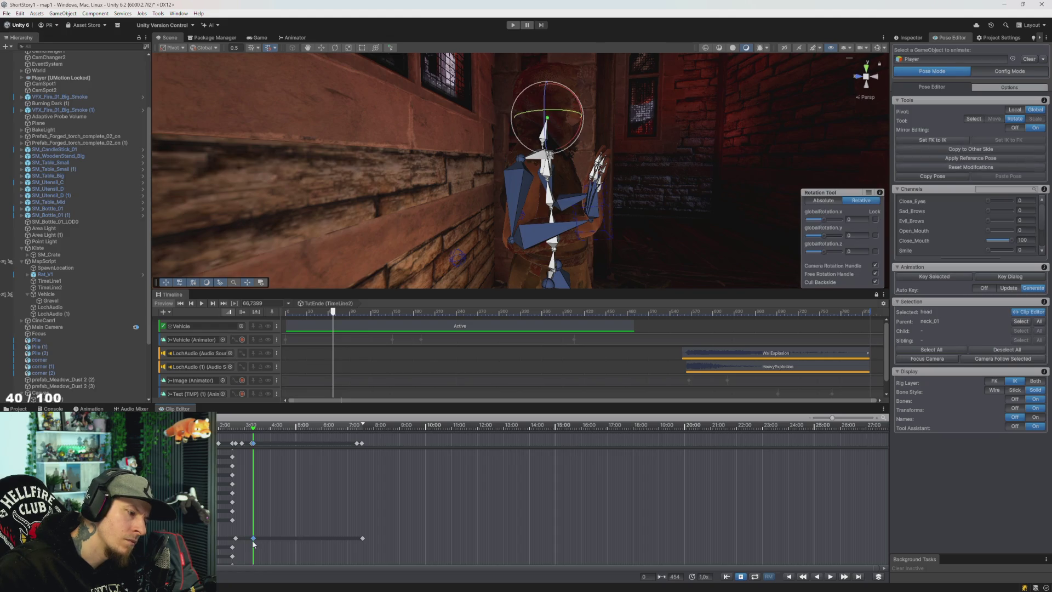
left_click(362, 538)
key("Delete")
left_click(363, 427)
key("ctrl+z")
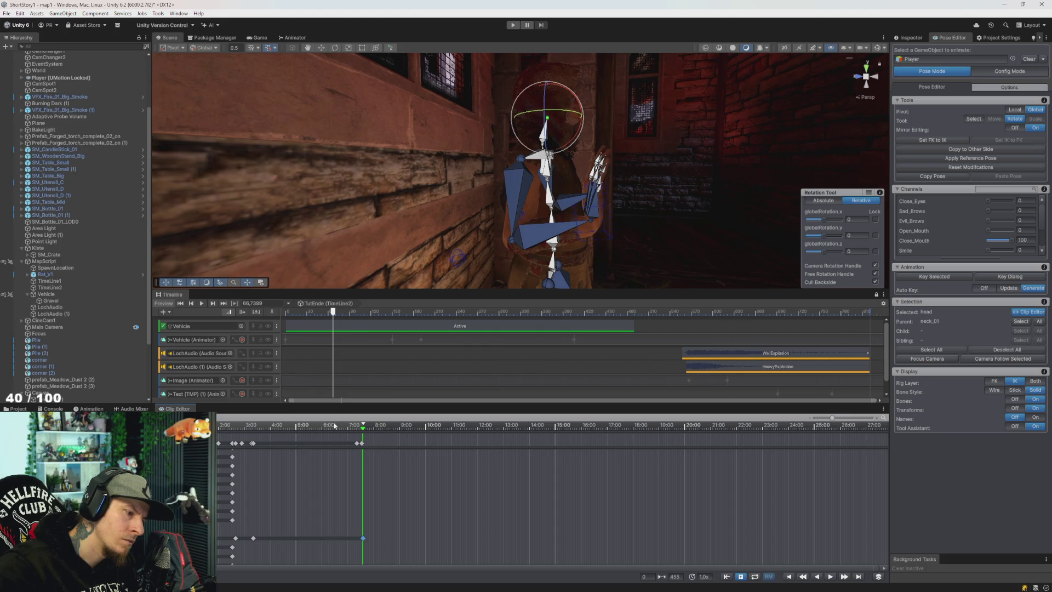
key("space")
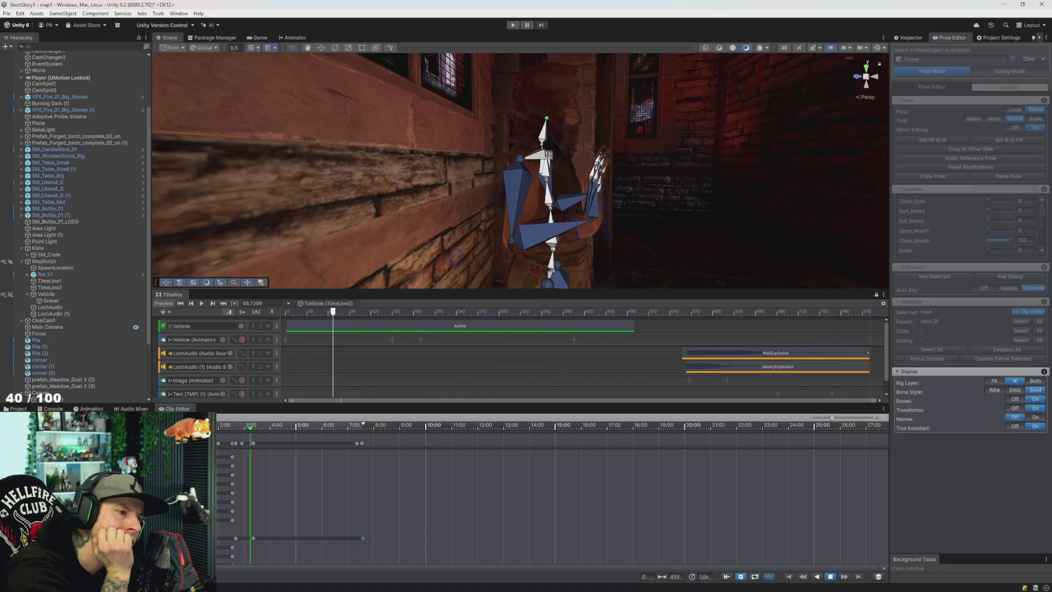
key("space")
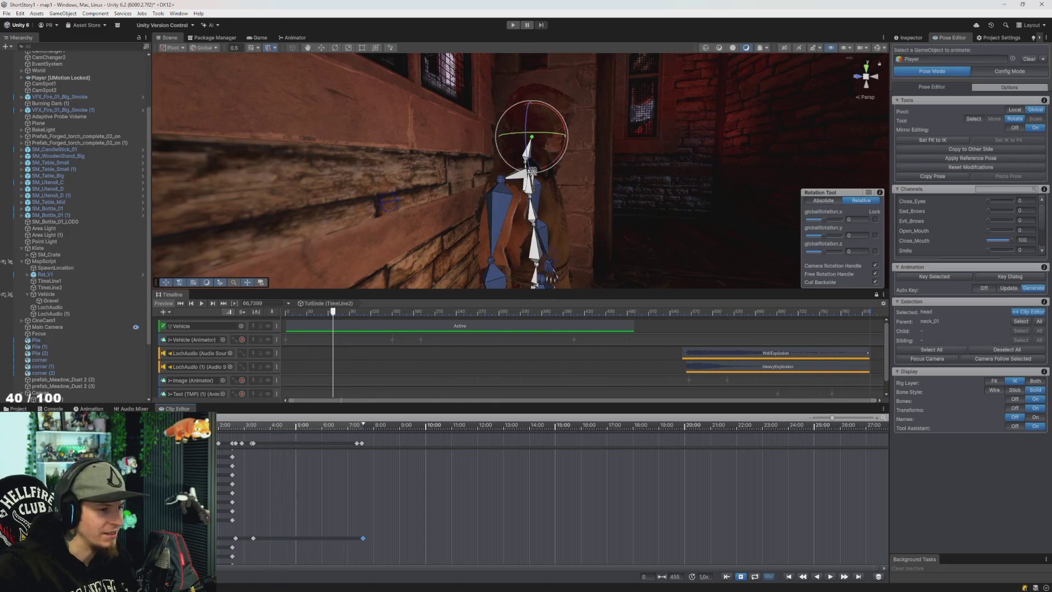
Set Pose Editor Bones display to Off and watch the Player mesh while the clip plays
left_click(1014, 398)
mouse_move(577, 225)
left_mouse_down()
mouse_move(557, 204)
mouse_move(385, 328)
left_mouse_up()
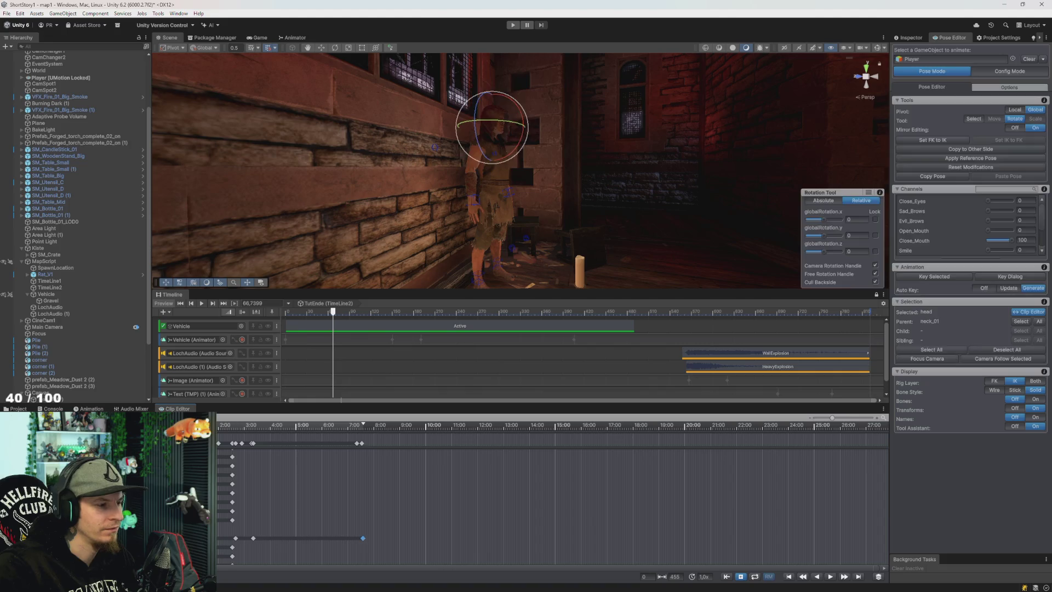
key("space")
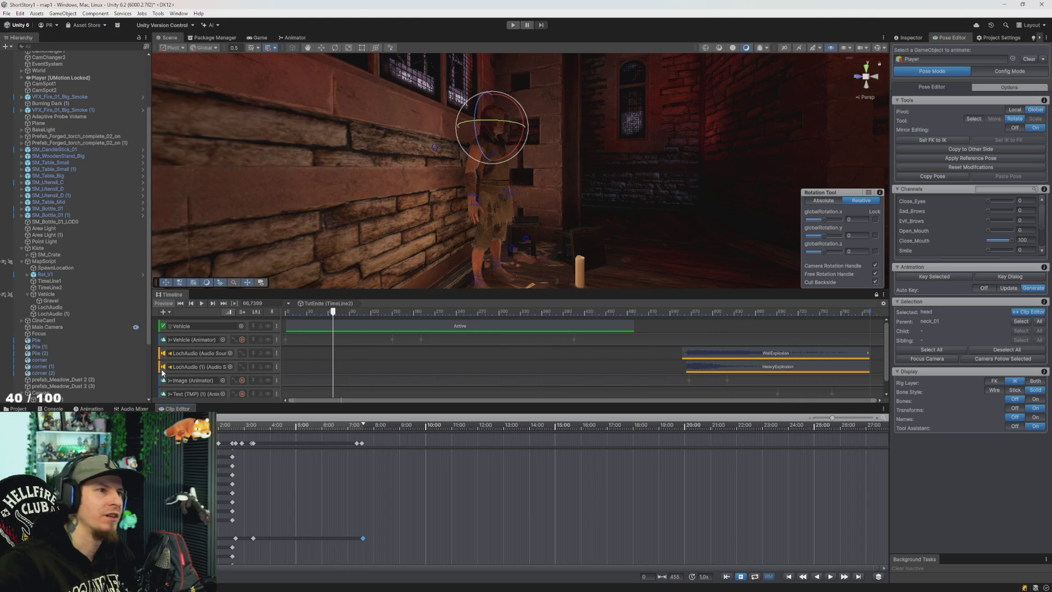
left_click_drag(430, 177, 521, 150)
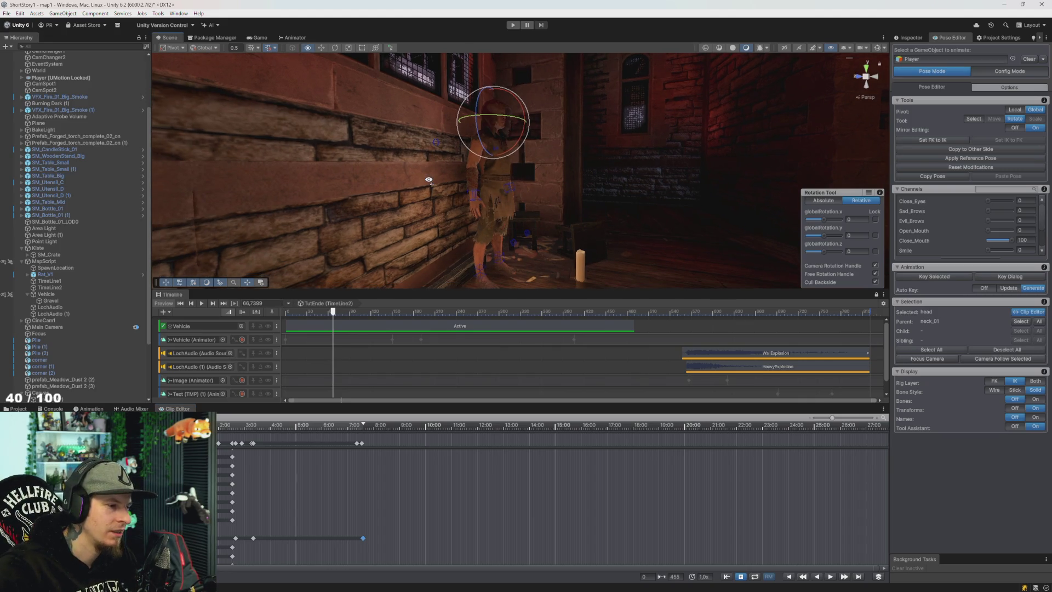
key("space")
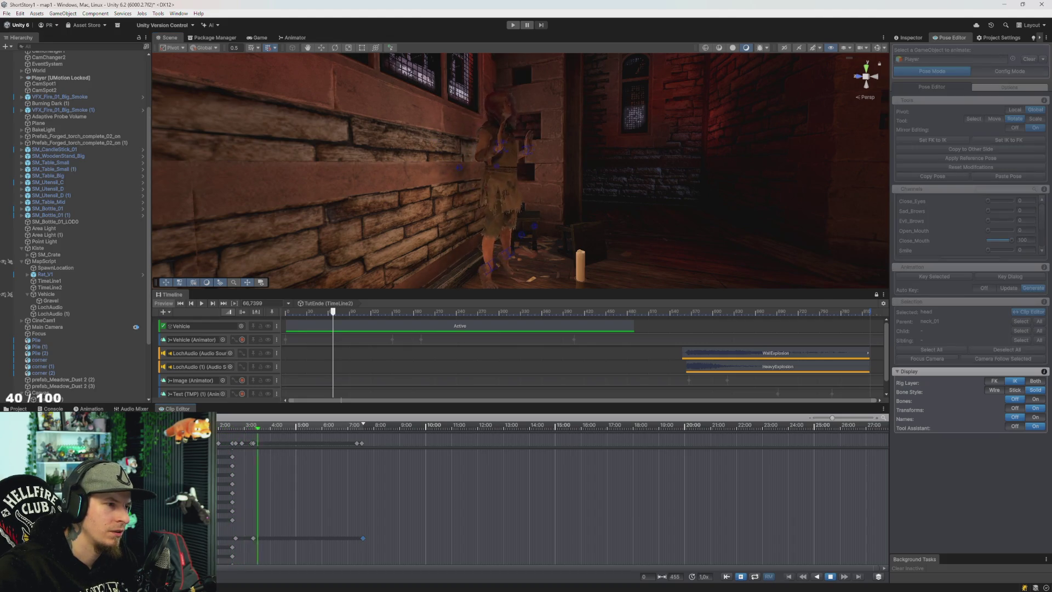
key("space")
key("space")
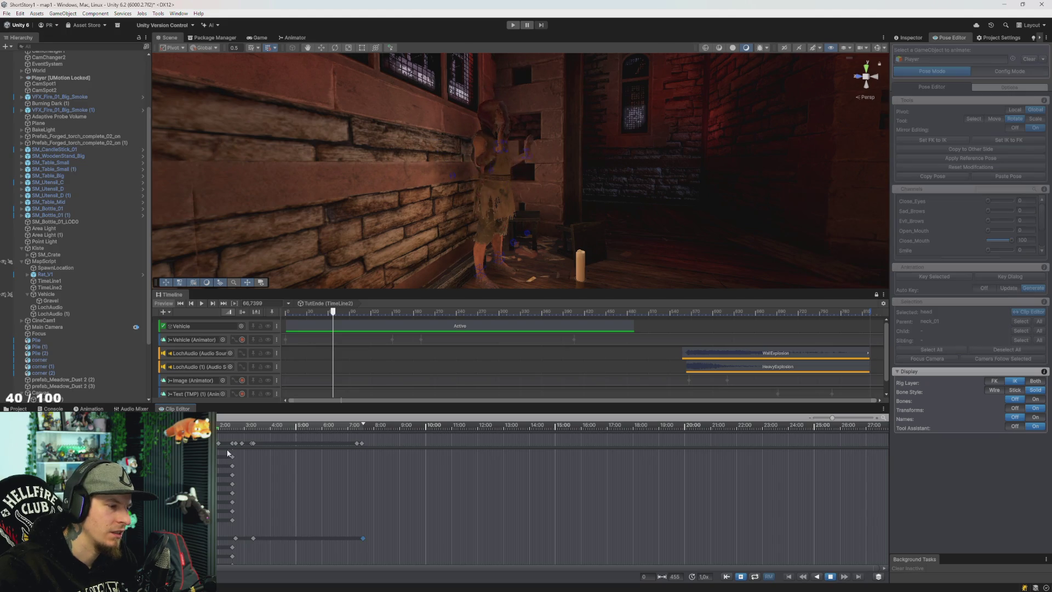
key("space")
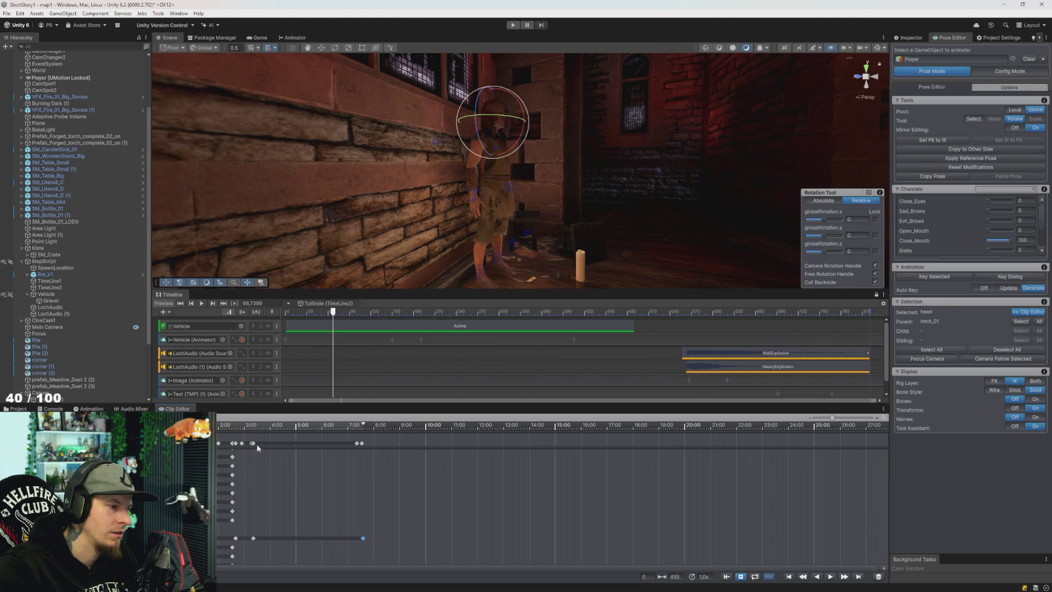
Key all channels of all 60 bones and delete the old 7:00 keys
left_click(931, 349)
left_click(932, 277)
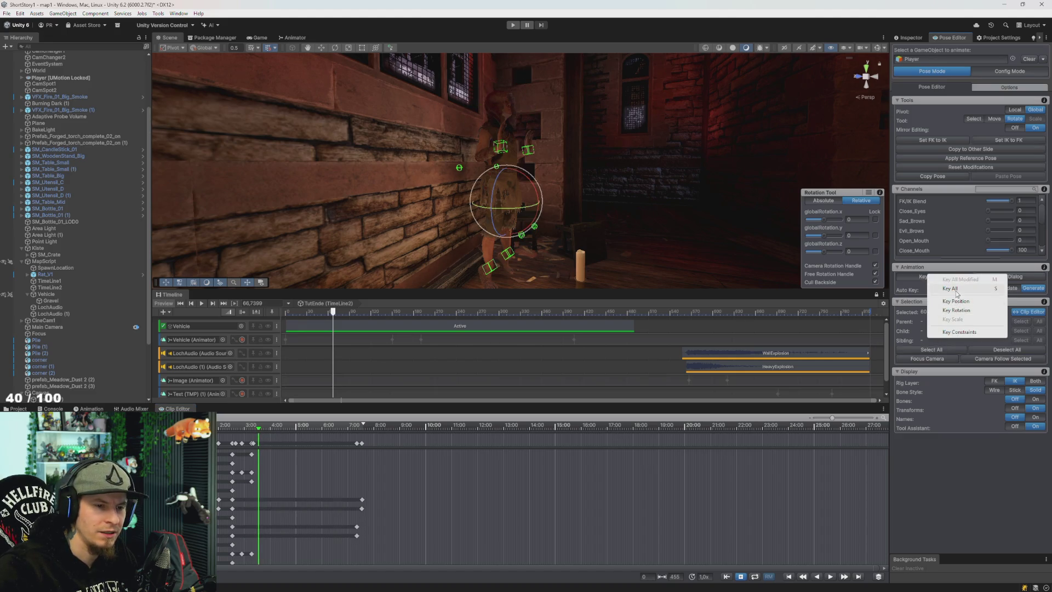
left_click(952, 289)
left_click_drag(376, 432, 331, 452)
key("Delete")
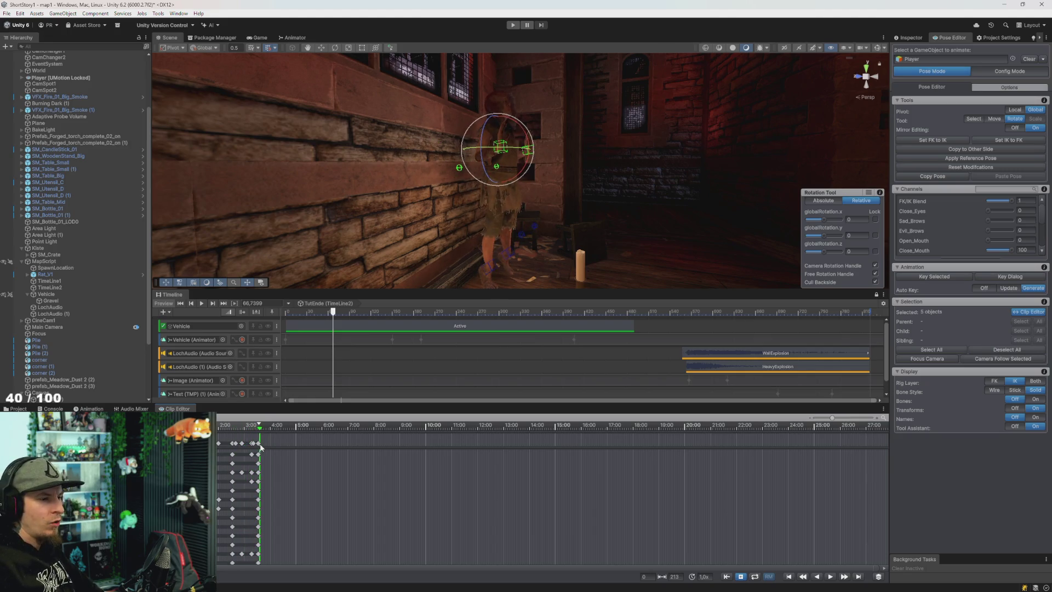
Paste the 3:00 full-pose key column at 20:00 and preview
left_click(259, 442)
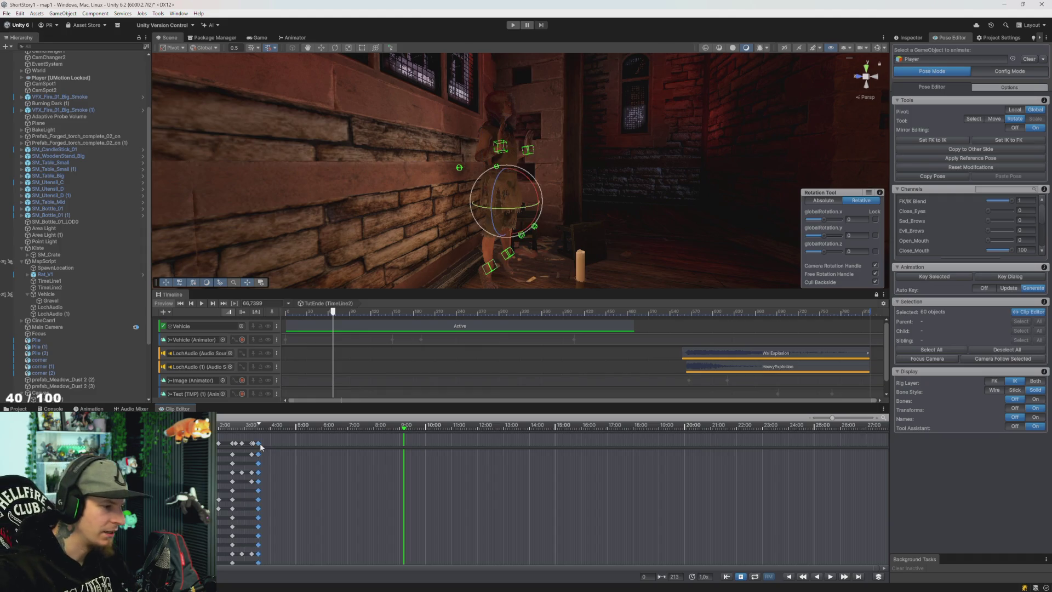
left_click_drag(701, 459, 683, 453)
key("ctrl+v")
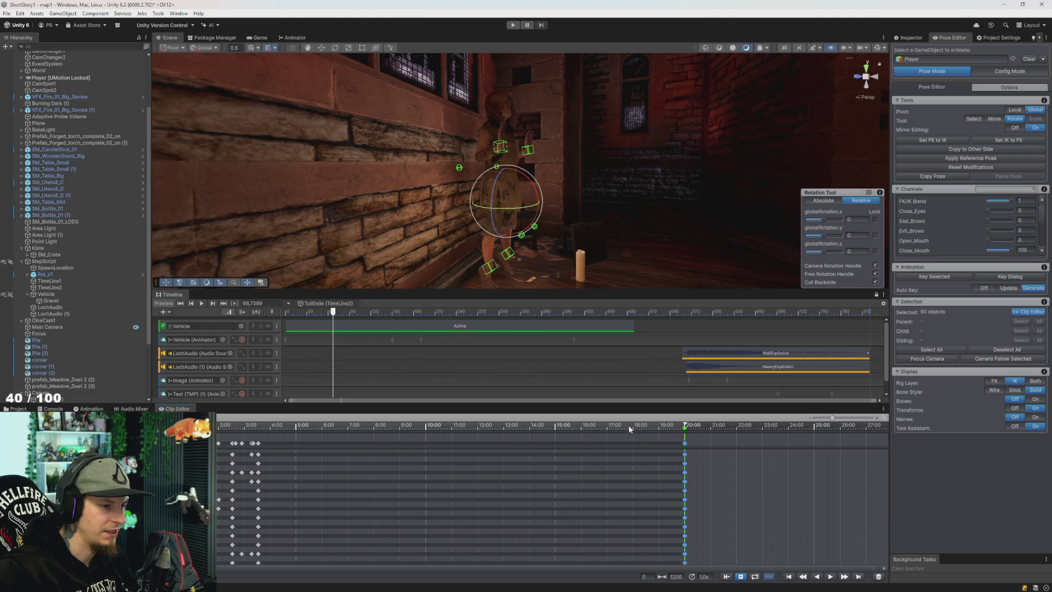
key("space")
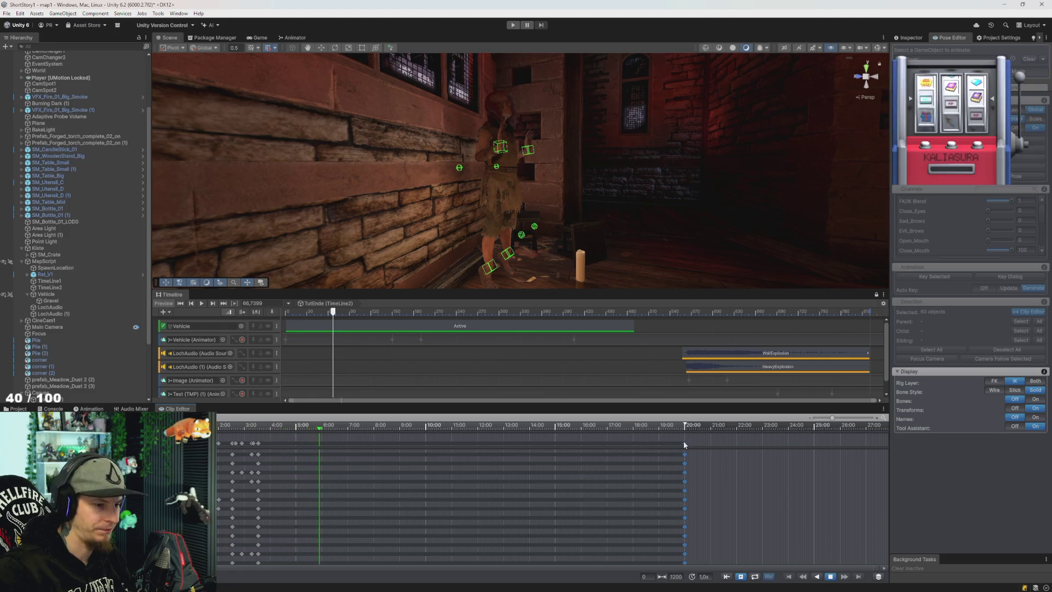
Drag the final full-pose key column from 20:00 back to 10:00
left_click_drag(688, 441, 453, 463)
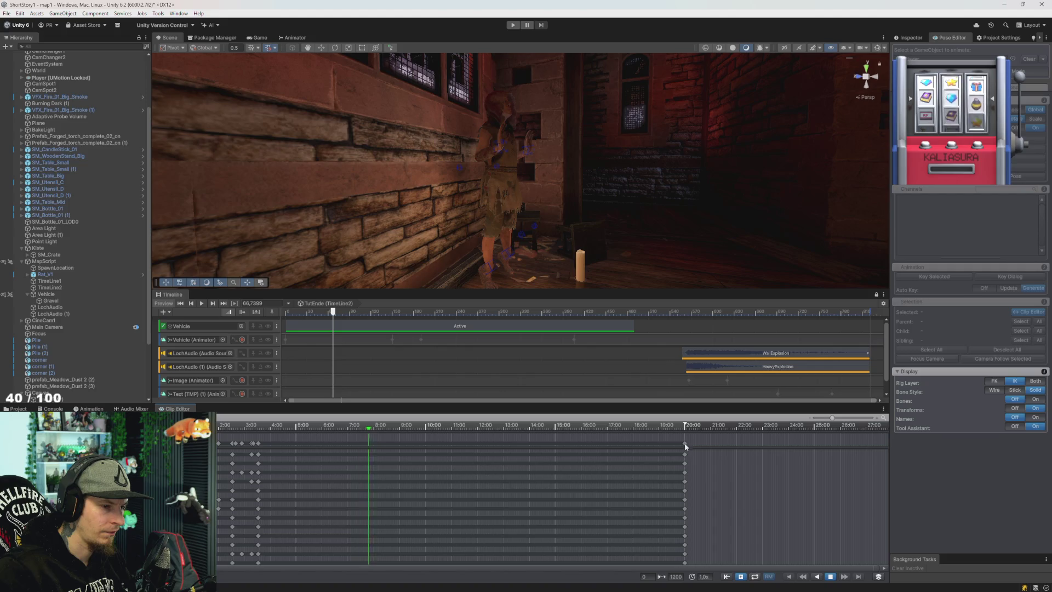
mouse_move(673, 450)
left_mouse_down()
mouse_move(691, 565)
mouse_move(512, 459)
mouse_move(427, 465)
left_mouse_up()
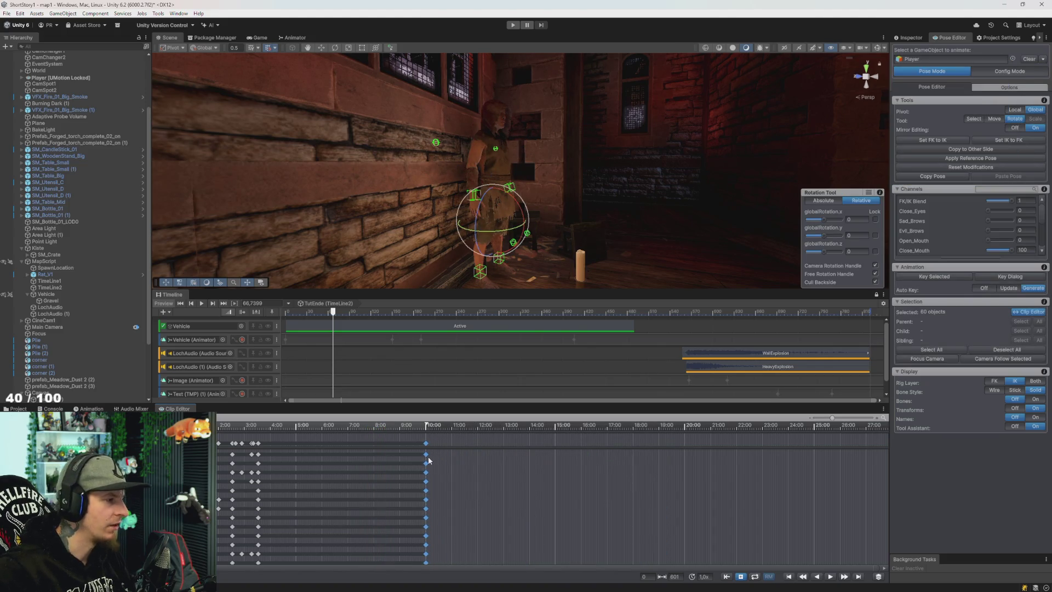